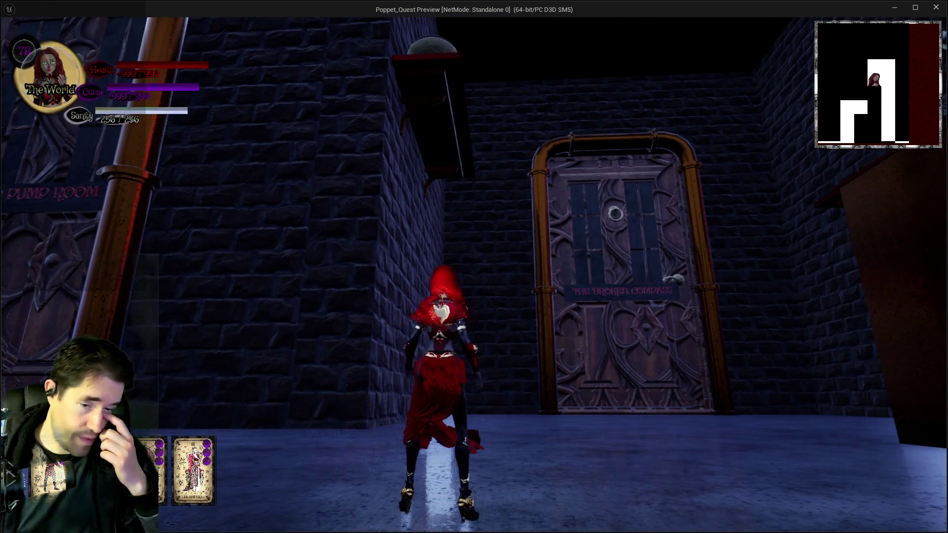
Leave the Poppet_Quest standalone preview and stop the Play-in-Editor session.
key("alt+Tab")
key("Escape")
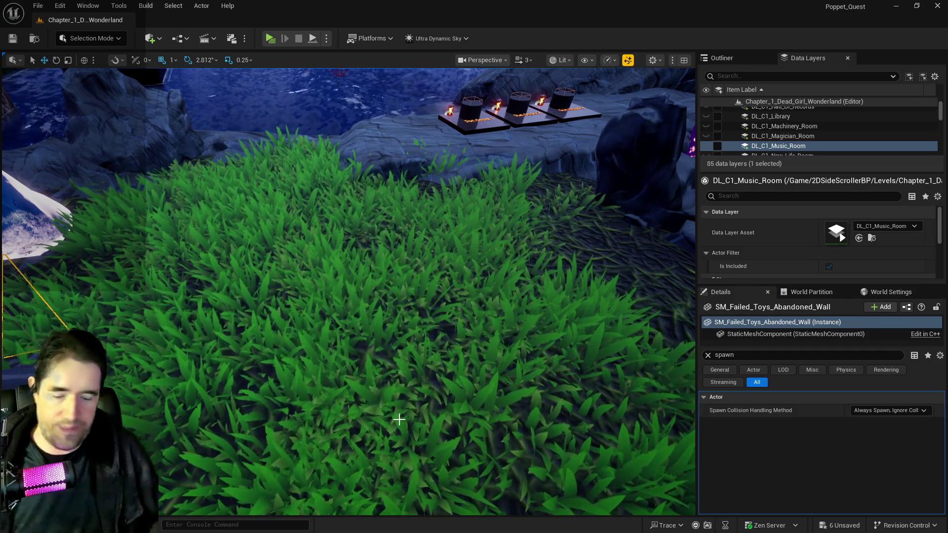
Fly past the mushrooms and frame the abandoned ivy wall in the viewport.
left_click_drag(403, 379, 373, 324)
key("f")
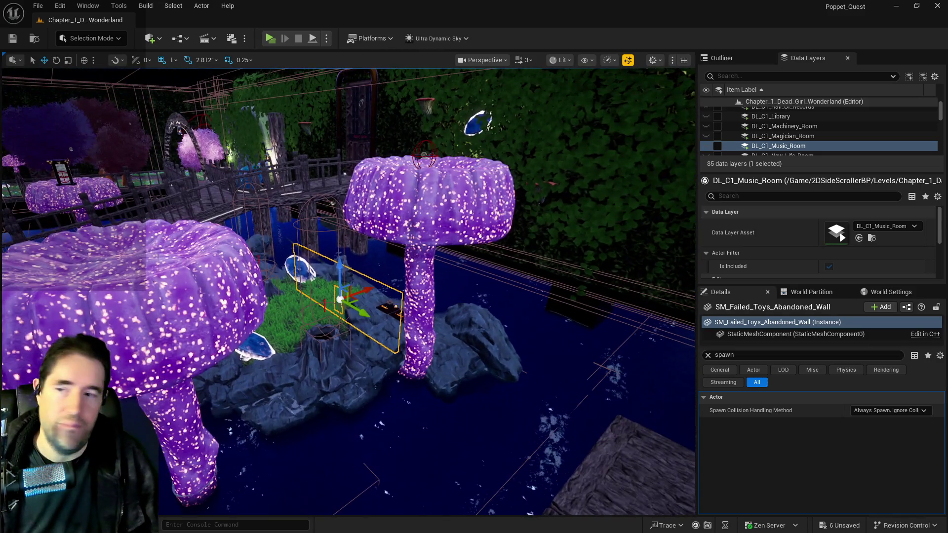
left_click_drag(685, 410, 685, 410)
key("f")
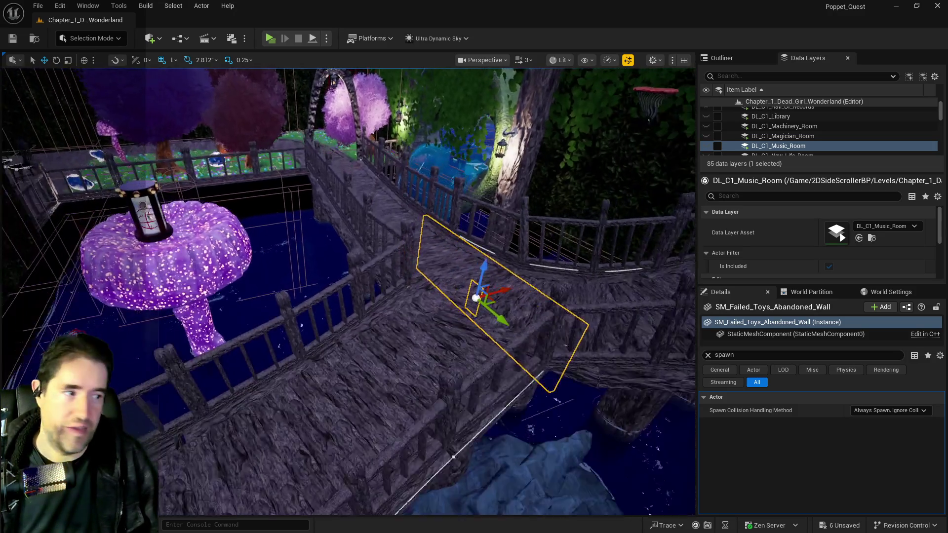
Select DL_C2_Crows_Nest and extend the selection across 25 Chapter 2 data layers.
scroll(349, 291, "down", 3)
scroll(761, 139, "down", 10)
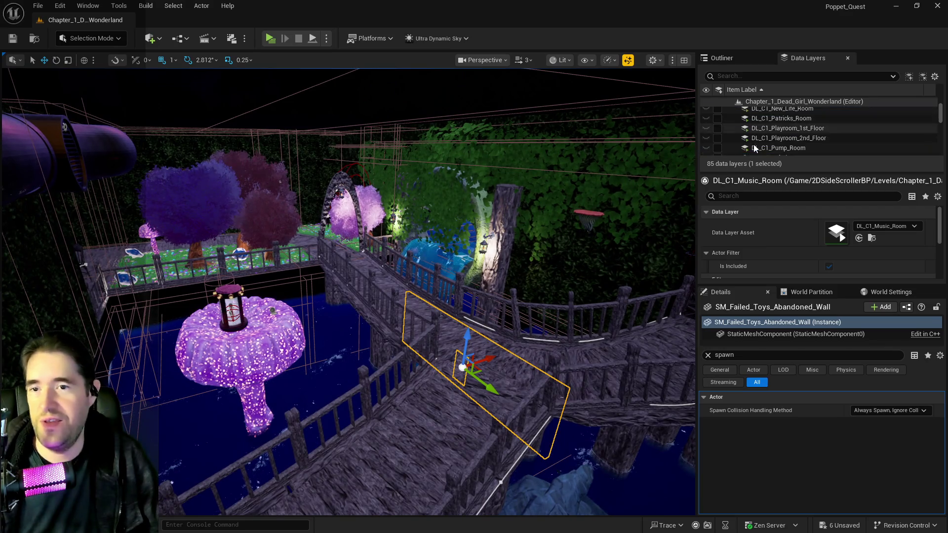
scroll(760, 137, "up", 3)
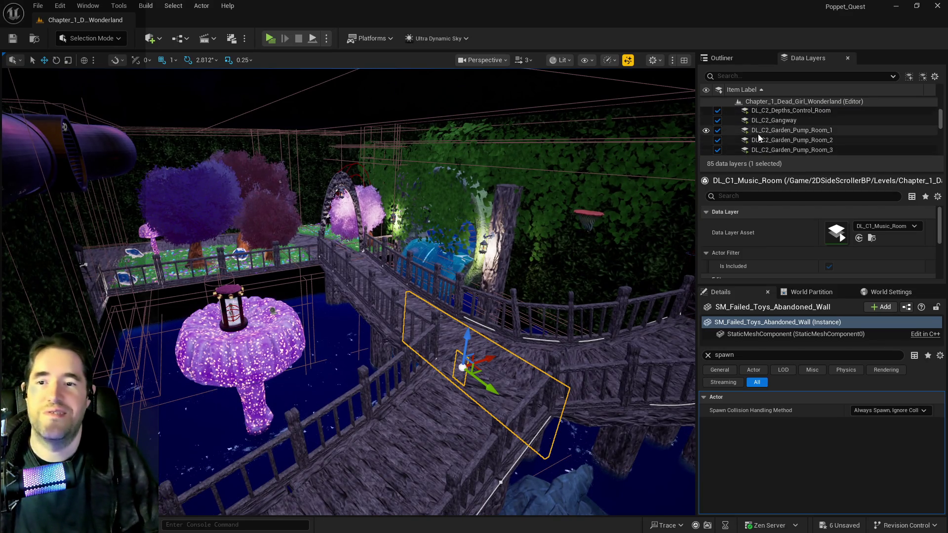
left_click(770, 133)
scroll(769, 139, "down", 3)
scroll(769, 138, "down", 8)
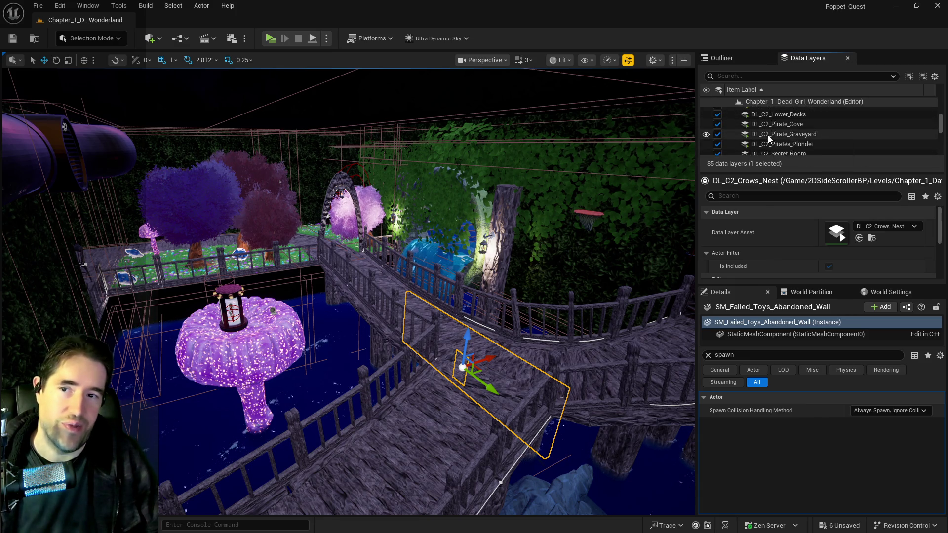
scroll(772, 132, "up", 3)
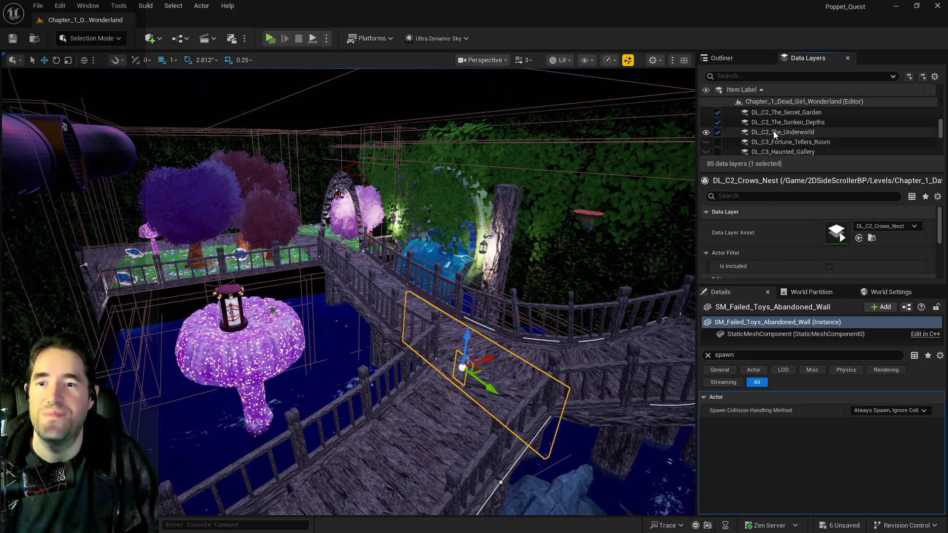
left_click(719, 131, "shift")
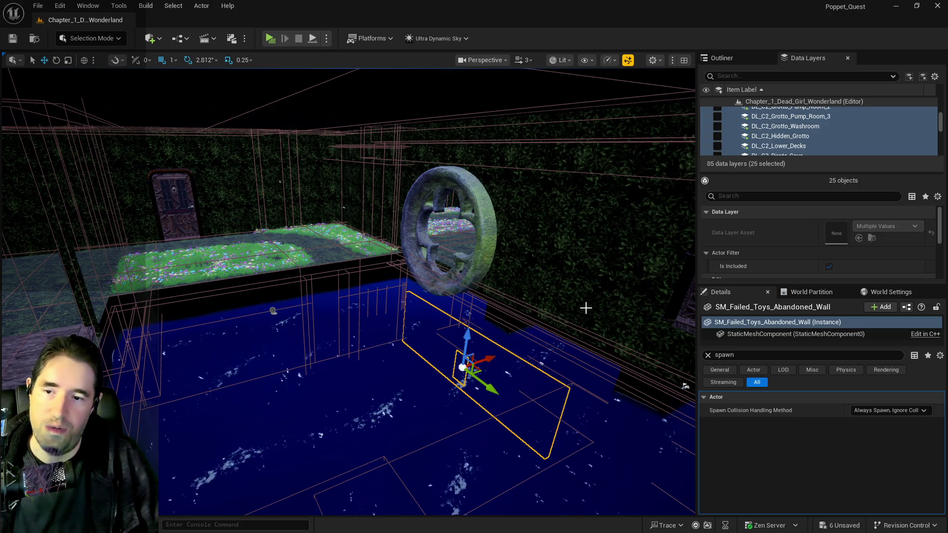
Fly through the hedge-wall door into the windowed room and the brick rooms beyond.
left_click_drag(666, 139, 618, 109)
mouse_move(327, 444)
left_mouse_down()
mouse_move(531, 288)
mouse_move(520, 360)
mouse_move(492, 329)
left_mouse_up()
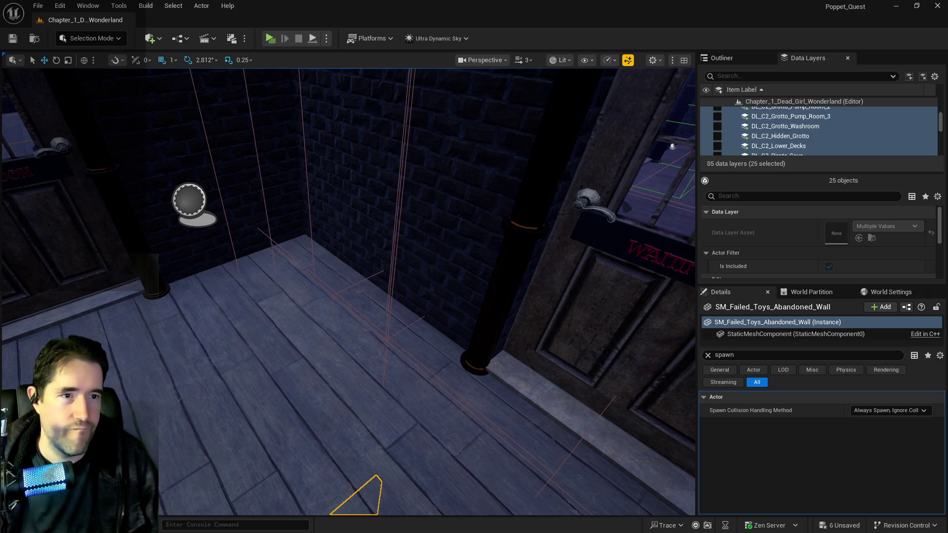
left_click_drag(647, 380, 630, 362)
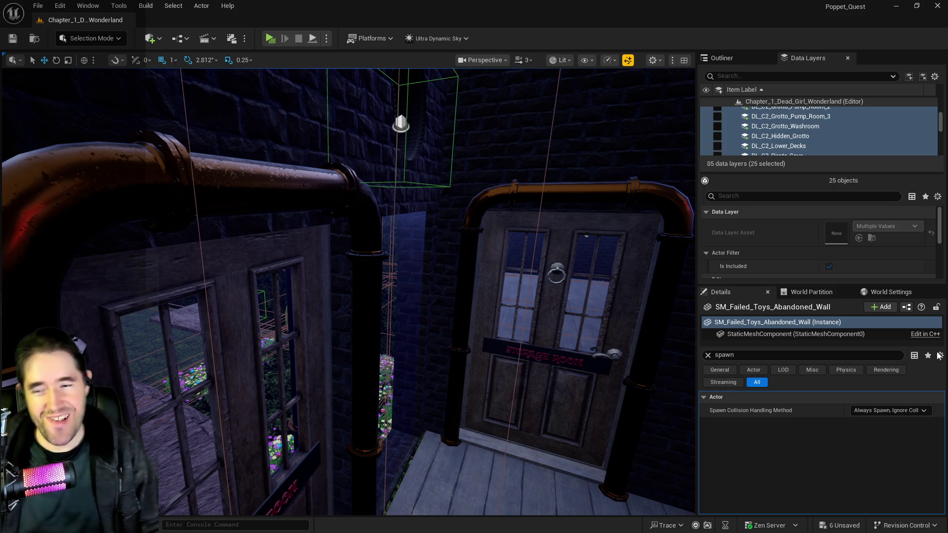
left_click_drag(489, 407, 489, 406)
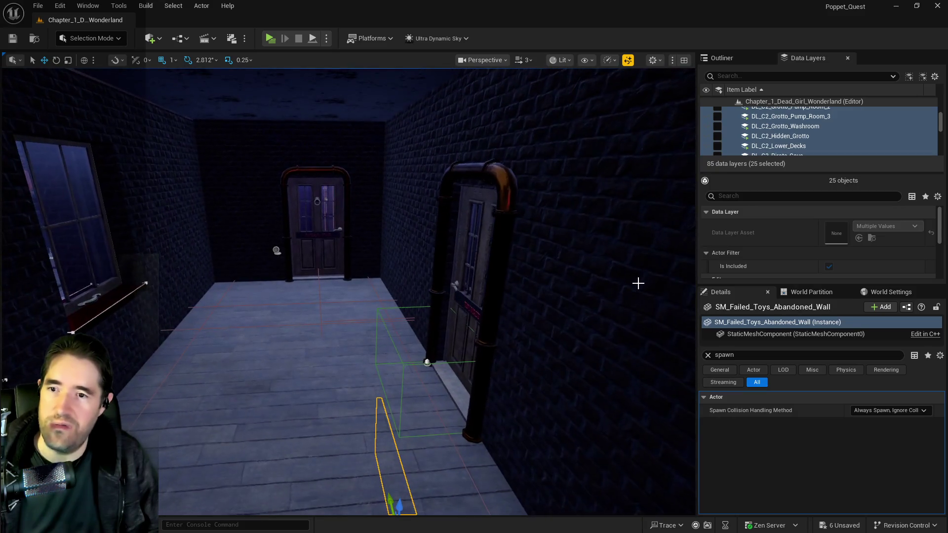
scroll(771, 130, "up", 5)
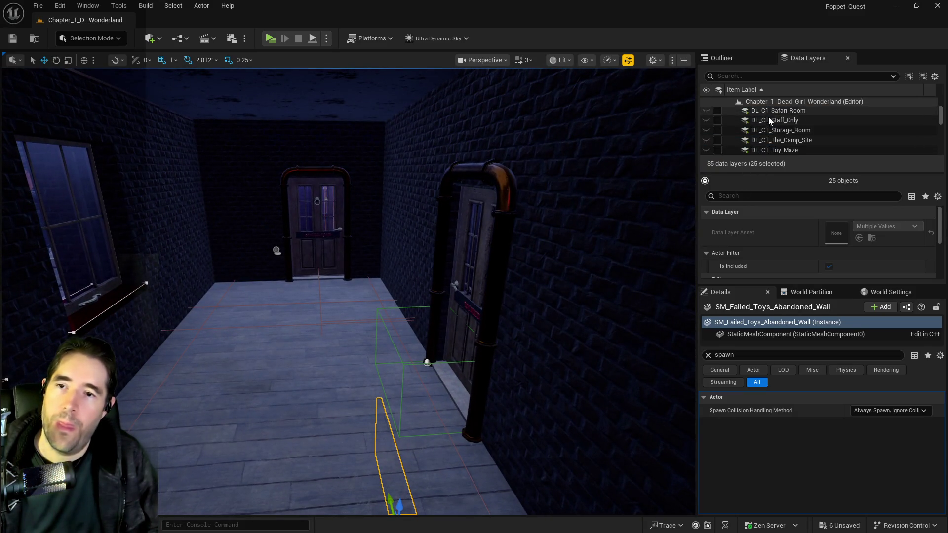
Select the Chapter 1 layers from DL_C1_Carnival_Room to DL_C1_Washroom and view the couch and window.
left_click(773, 138)
scroll(774, 134, "up", 6)
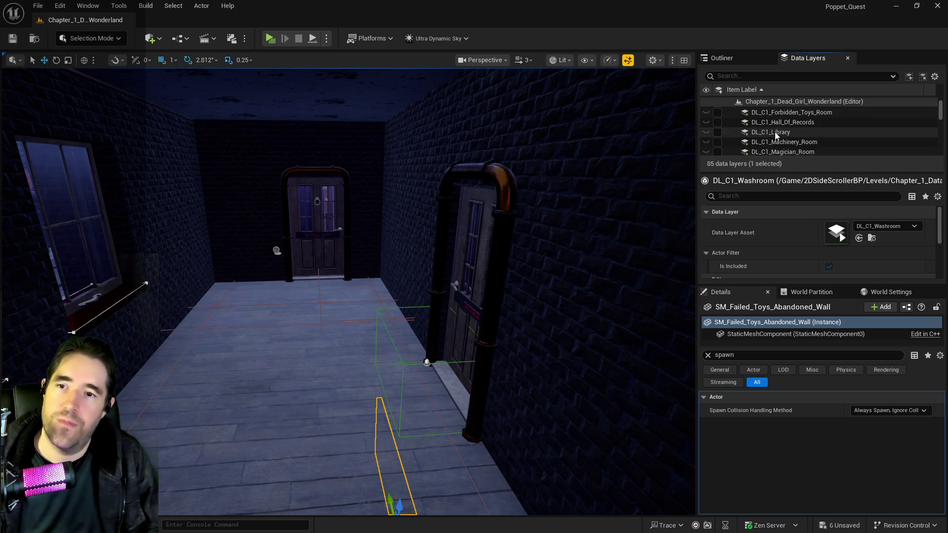
left_click(774, 125, "shift")
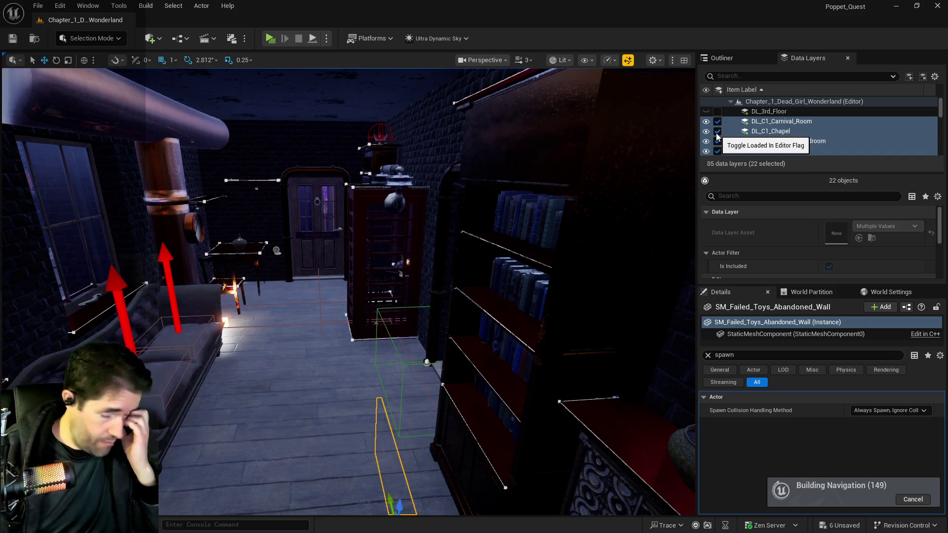
mouse_move(375, 296)
left_mouse_down()
mouse_move(316, 297)
mouse_move(434, 296)
mouse_move(355, 296)
mouse_move(326, 346)
mouse_move(307, 340)
mouse_move(325, 341)
mouse_move(326, 350)
mouse_move(336, 340)
mouse_move(333, 356)
mouse_move(257, 322)
left_mouse_up()
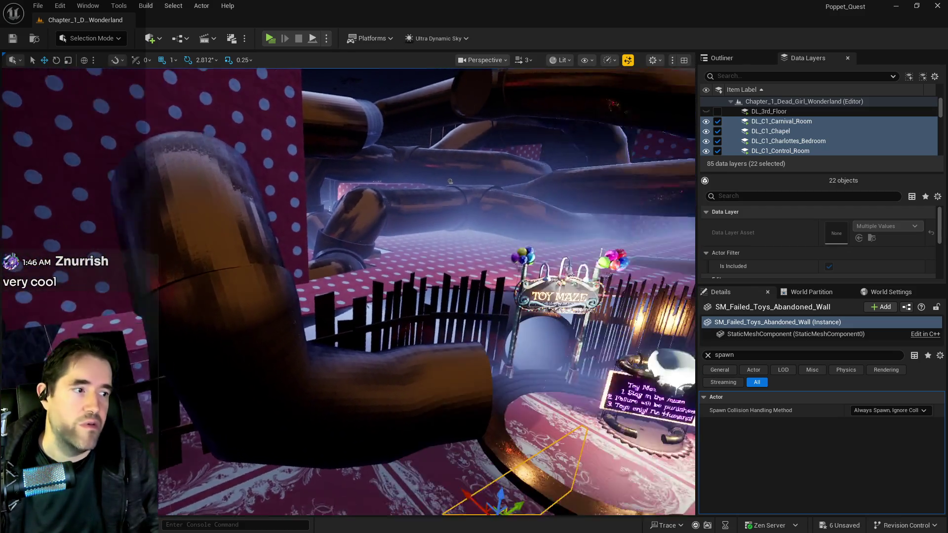
key("w")
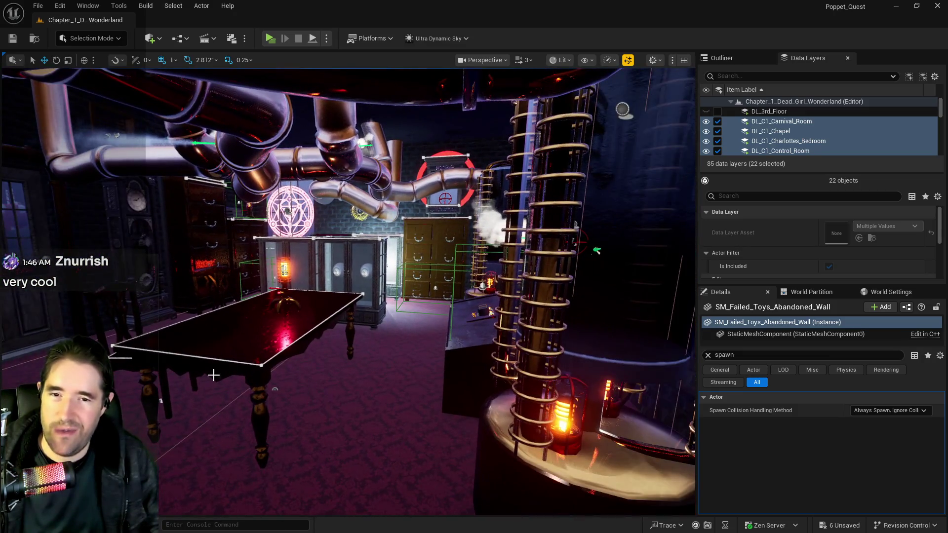
left_click_drag(176, 393, 124, 393)
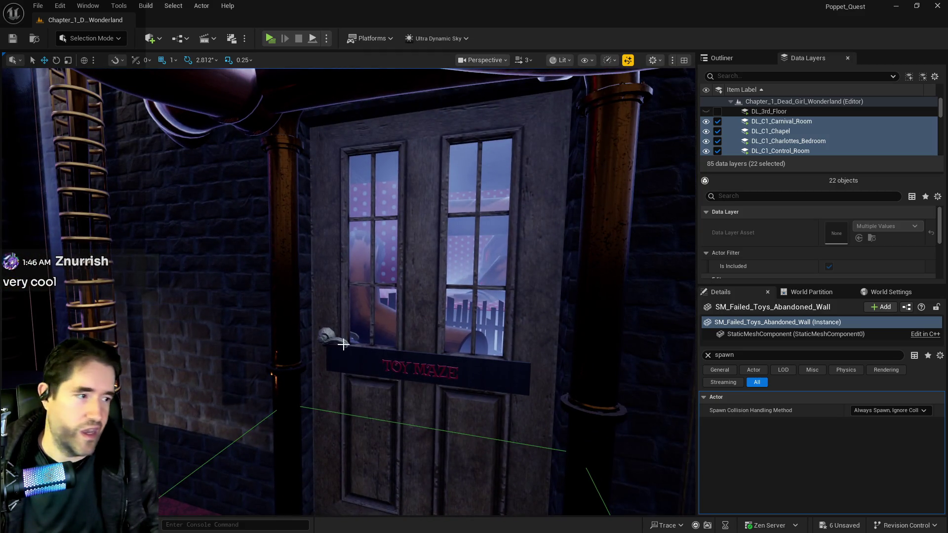
key("w")
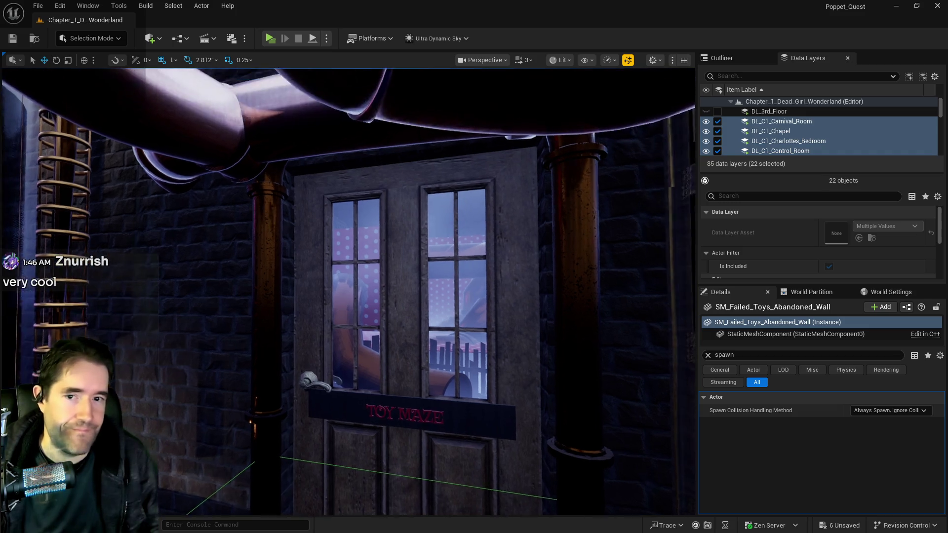
key("s")
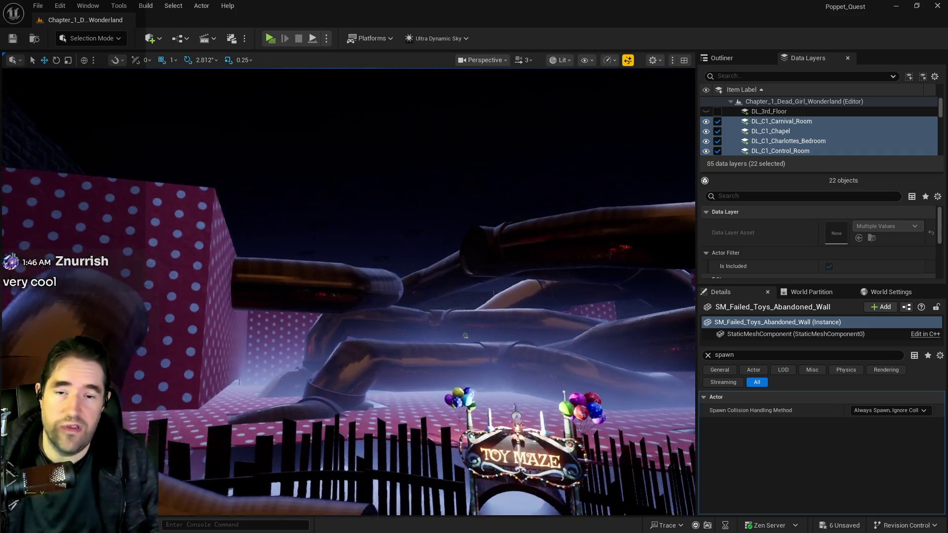
key("w")
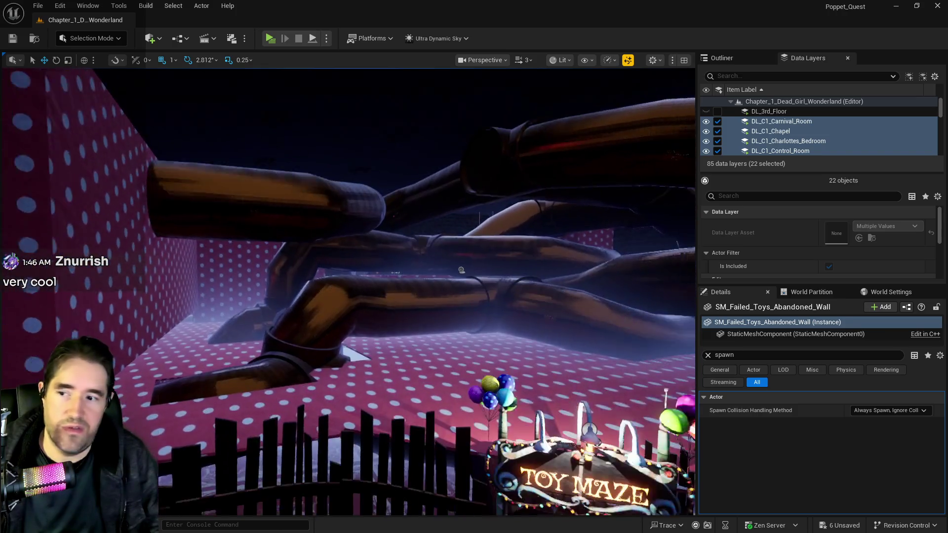
key("s")
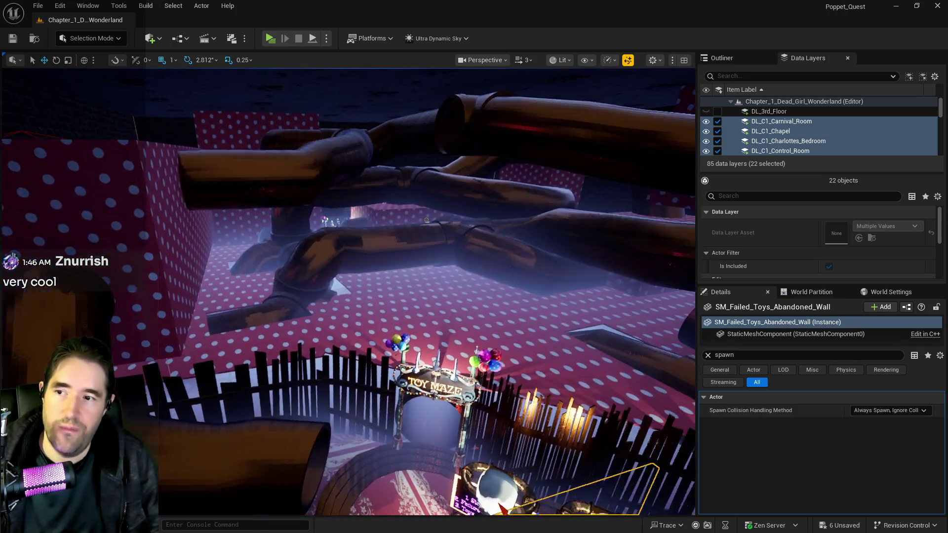
key("w")
key("s")
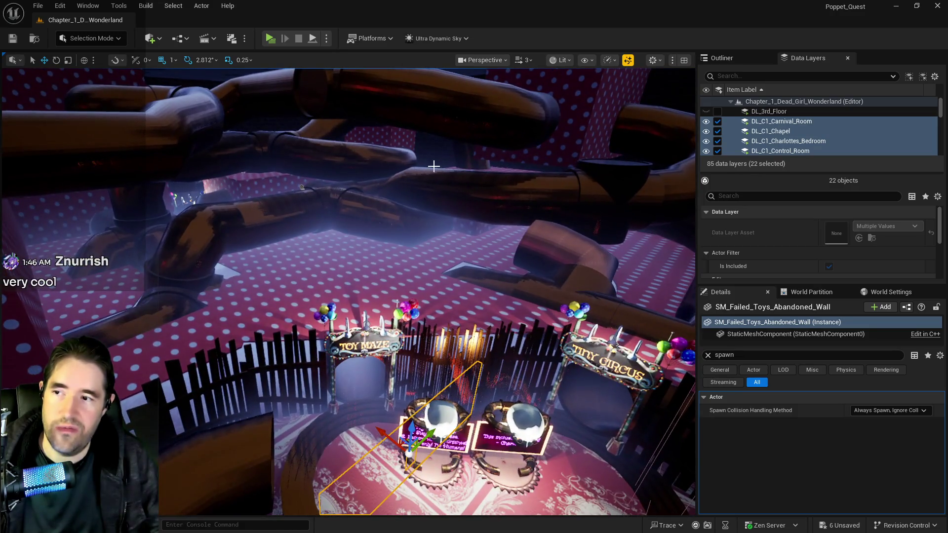
key("w")
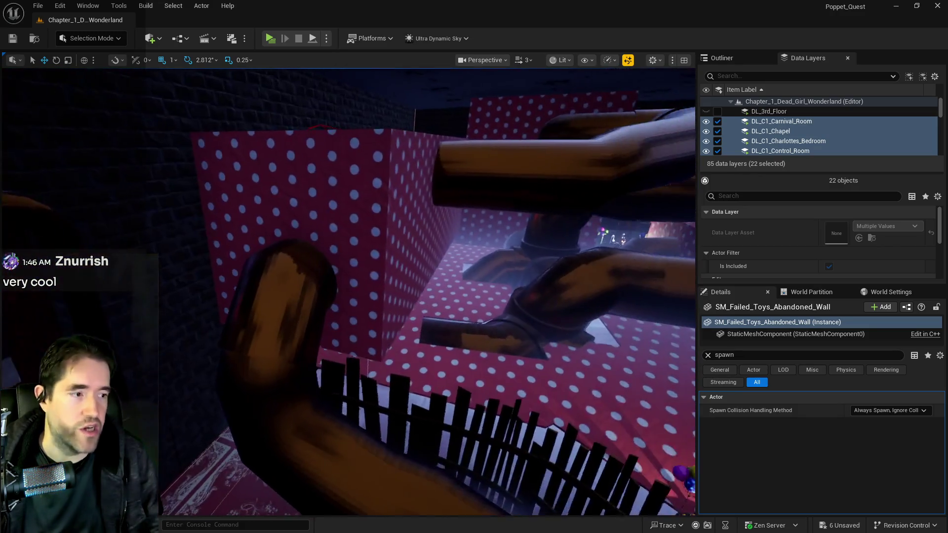
key("s")
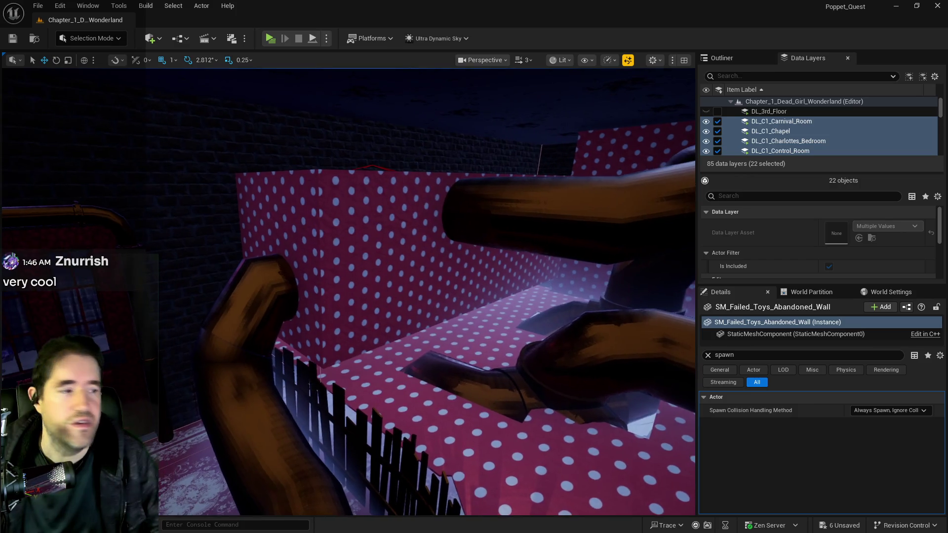
key("w")
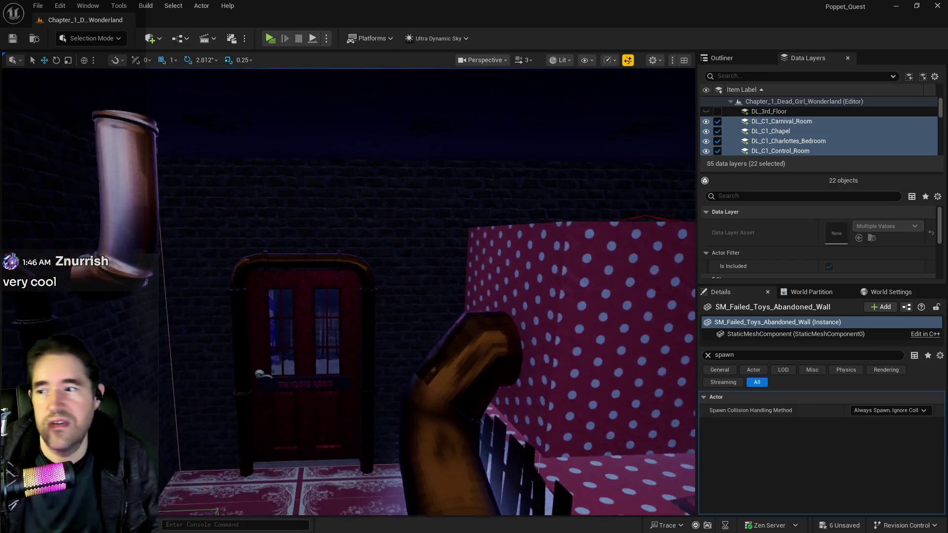
key("s")
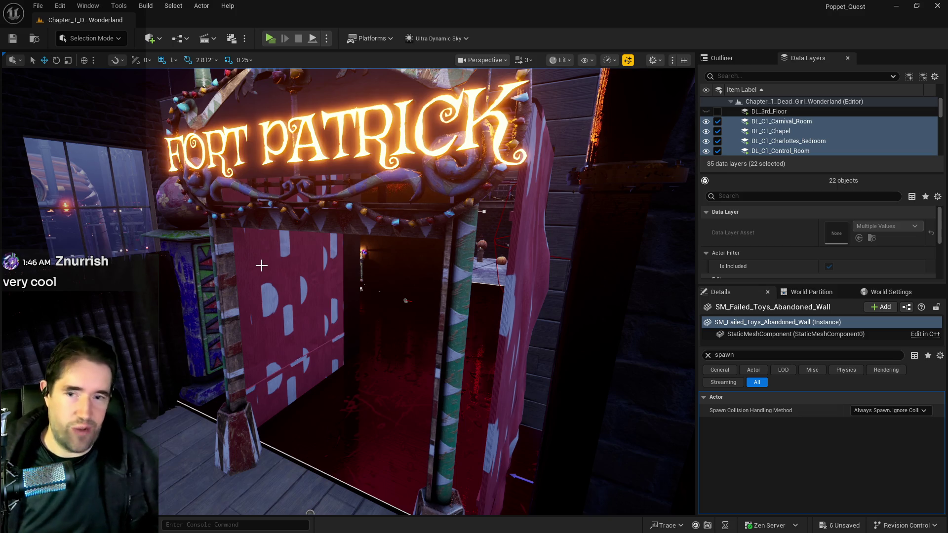
Fly through the Tiny Circus and pipe rooms to the Goodies area and select the polka-dot ball pit.
left_click_drag(262, 266, 286, 208)
mouse_move(366, 325)
left_mouse_down()
mouse_move(363, 291)
mouse_move(366, 325)
left_mouse_up()
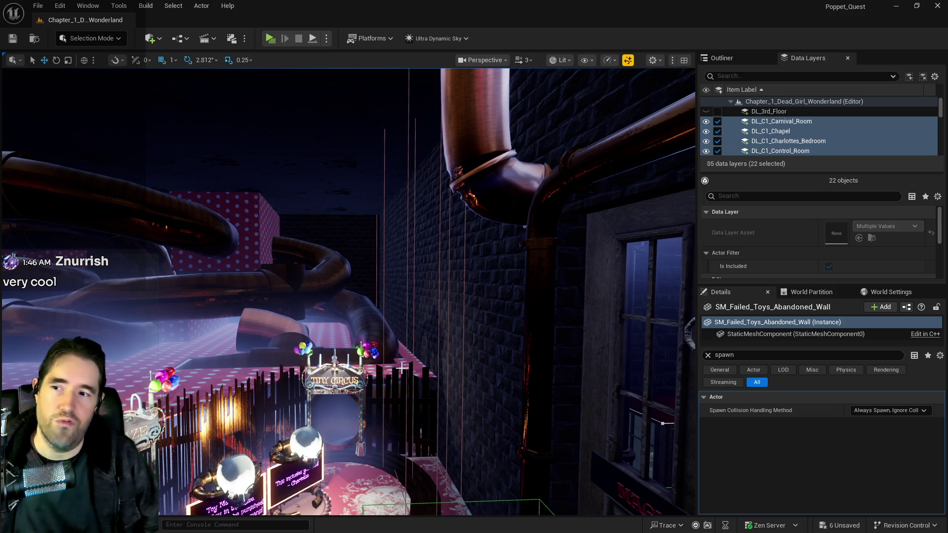
mouse_move(361, 379)
left_mouse_down()
mouse_move(363, 301)
mouse_move(365, 499)
mouse_move(408, 410)
left_mouse_up()
left_click_drag(399, 346, 400, 321)
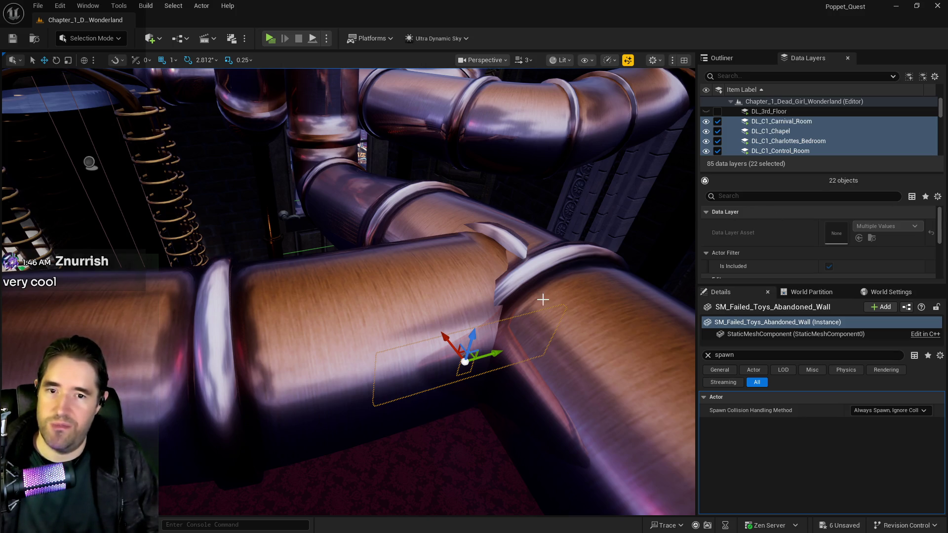
scroll(555, 306, "down", 5)
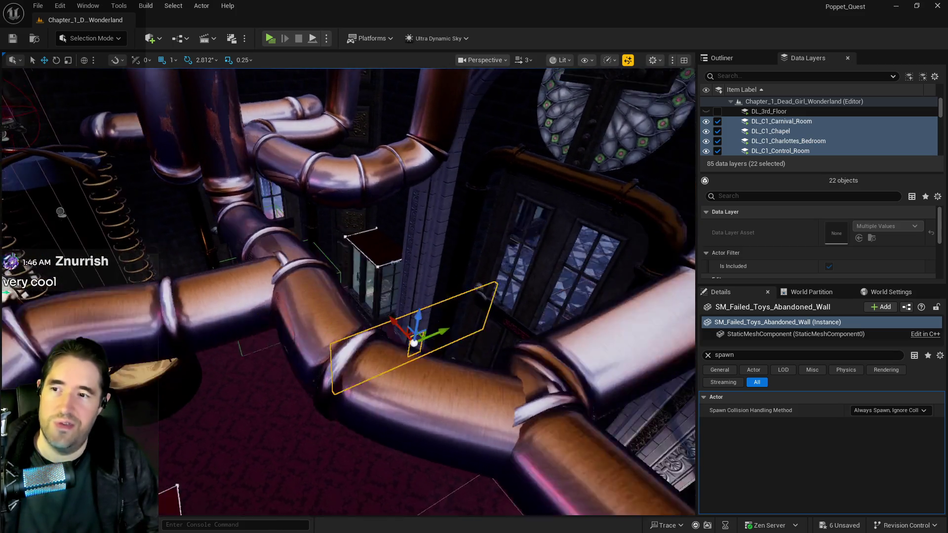
mouse_move(554, 307)
left_mouse_down()
mouse_move(592, 387)
mouse_move(396, 250)
mouse_move(356, 267)
mouse_move(375, 258)
left_mouse_up()
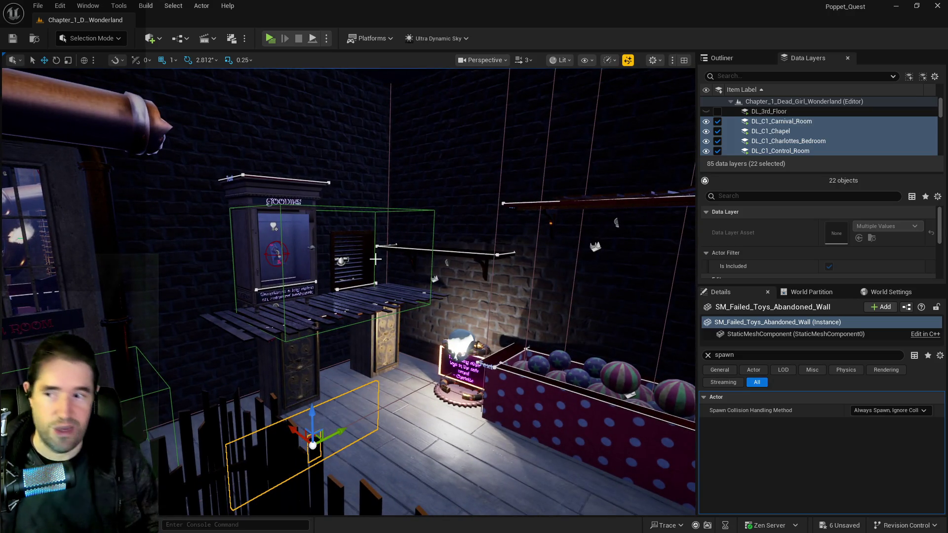
left_click(570, 404)
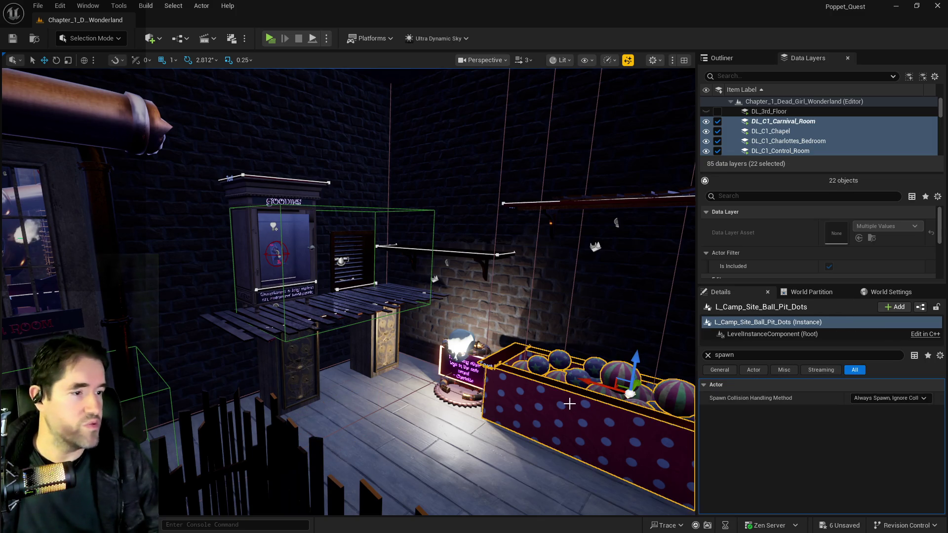
Inspect the Toy Maze and Tiny Circus area, selecting and framing the Toy Maze fence piece.
mouse_move(523, 408)
left_mouse_down()
mouse_move(491, 387)
mouse_move(530, 397)
mouse_move(516, 393)
mouse_move(528, 405)
left_mouse_up()
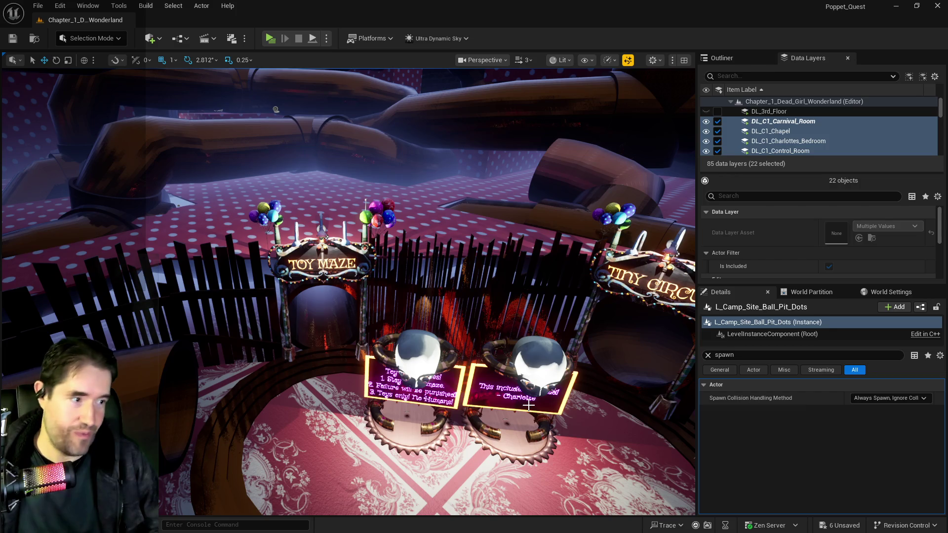
mouse_move(426, 349)
left_mouse_down()
mouse_move(424, 357)
mouse_move(426, 348)
left_mouse_up()
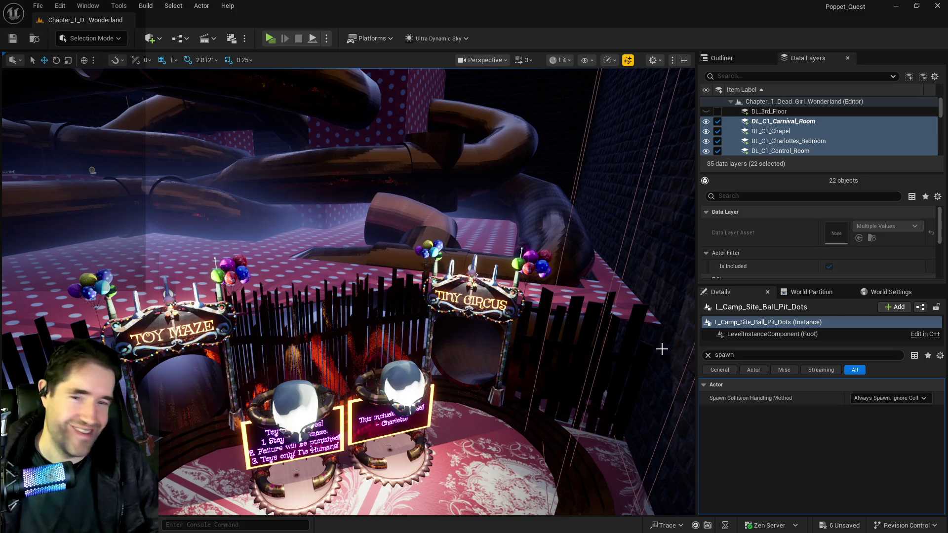
left_click(575, 352)
mouse_move(569, 353)
left_mouse_down()
mouse_move(553, 350)
mouse_move(568, 354)
left_mouse_up()
left_click_drag(393, 411, 393, 410)
Fly up toward the pipes and bring the PQ Scratch Board notes over the editor.
scroll(349, 291, "down", 5)
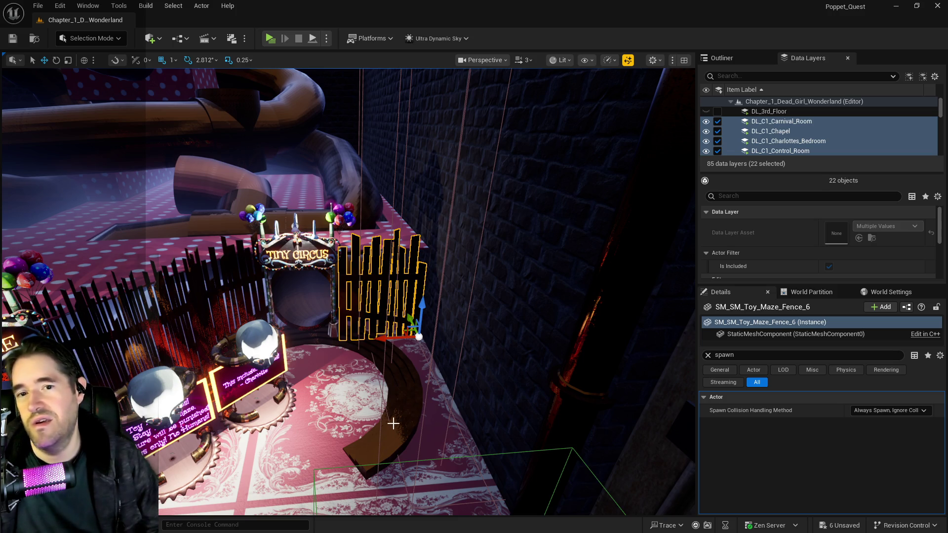
mouse_move(423, 393)
left_mouse_down()
mouse_move(424, 321)
mouse_move(494, 375)
mouse_move(699, 442)
left_mouse_up()
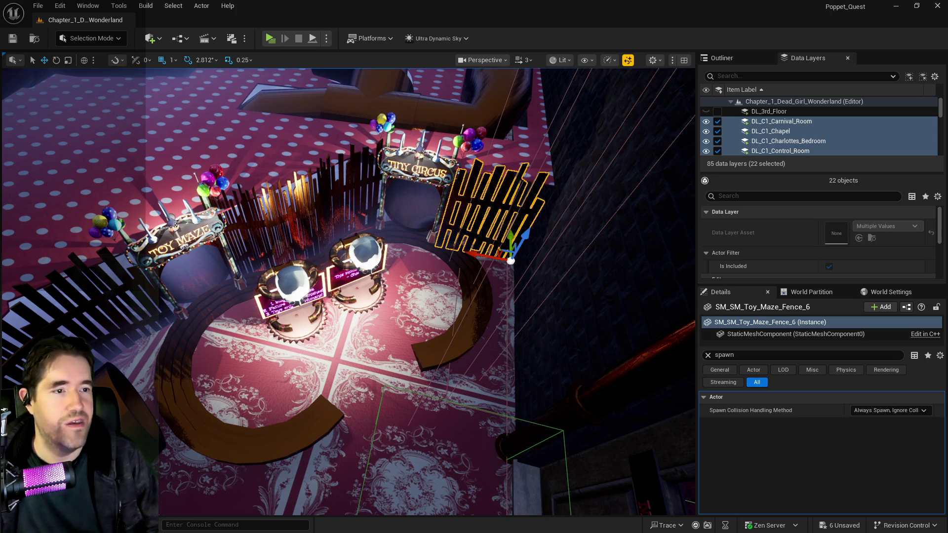
left_click_drag(947, 79, 513, 78)
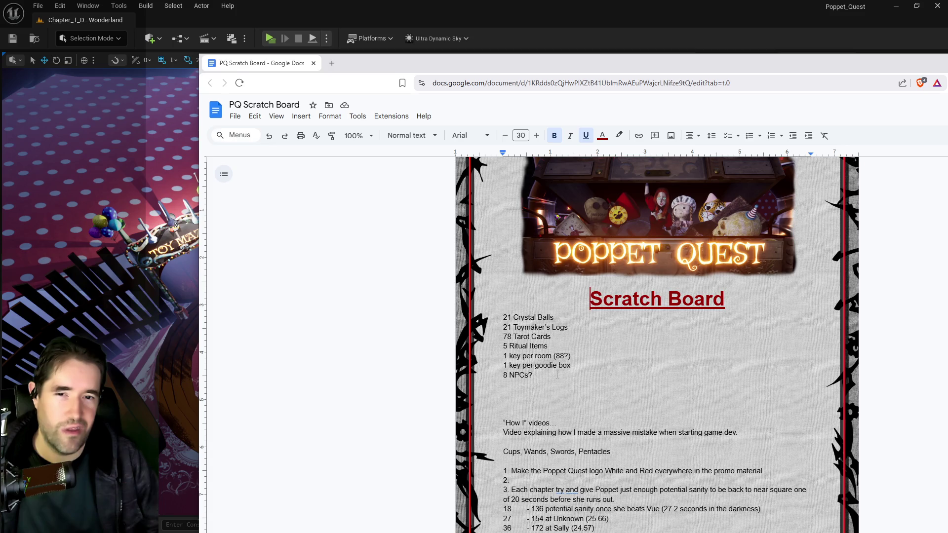
Move the PQ Scratch Board window off the right edge to reveal the circus area.
left_click_drag(695, 69, 947, 49)
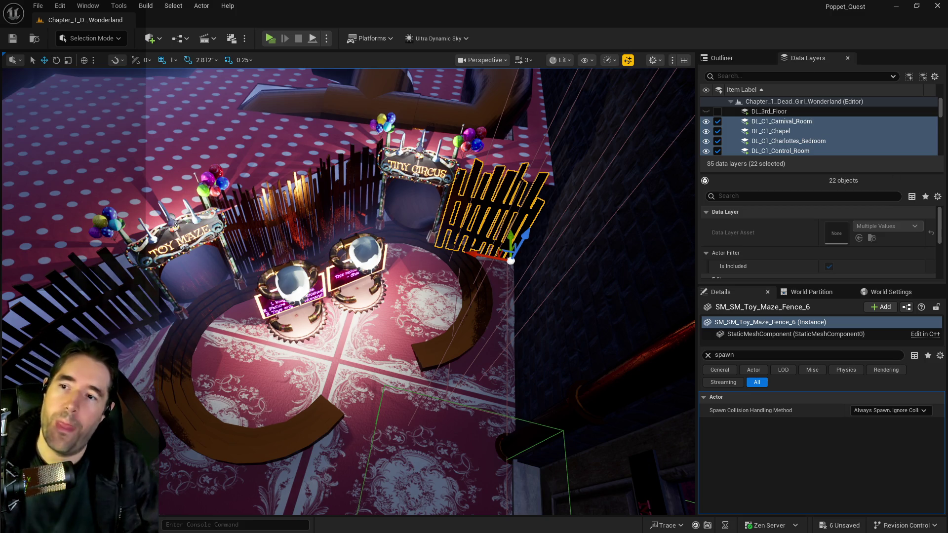
Tour from Patrick's Room door past Fort Pato and the polka-dot maze out to the street.
key("1")
left_click_drag(354, 330, 355, 329)
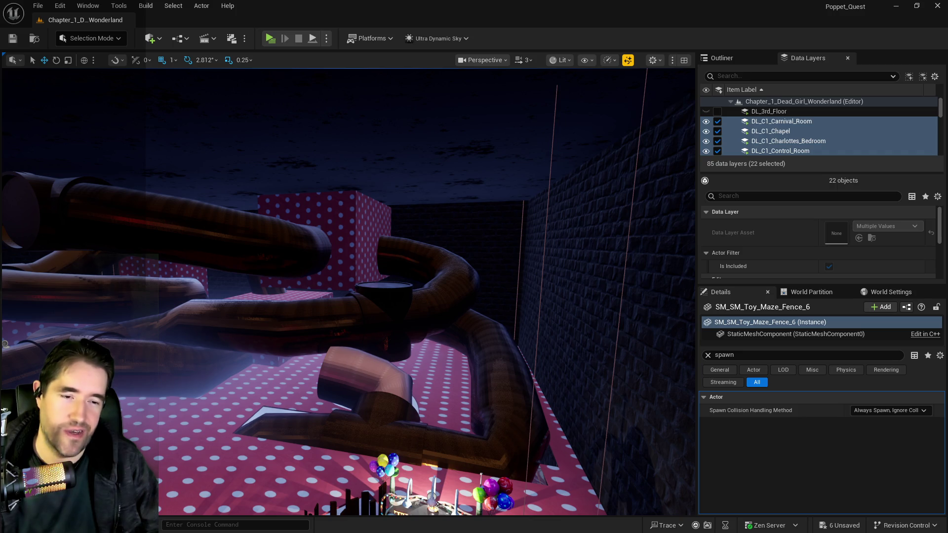
left_click_drag(607, 404, 609, 404)
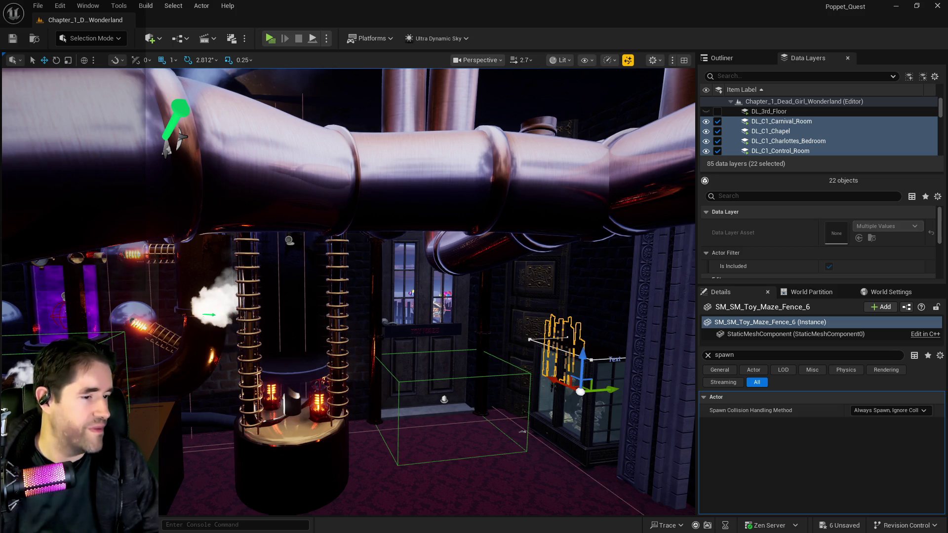
left_click_drag(434, 449, 346, 507)
left_click_drag(275, 399, 416, 426)
mouse_move(381, 388)
left_mouse_down()
mouse_move(511, 358)
mouse_move(430, 348)
mouse_move(420, 363)
mouse_move(382, 349)
left_mouse_up()
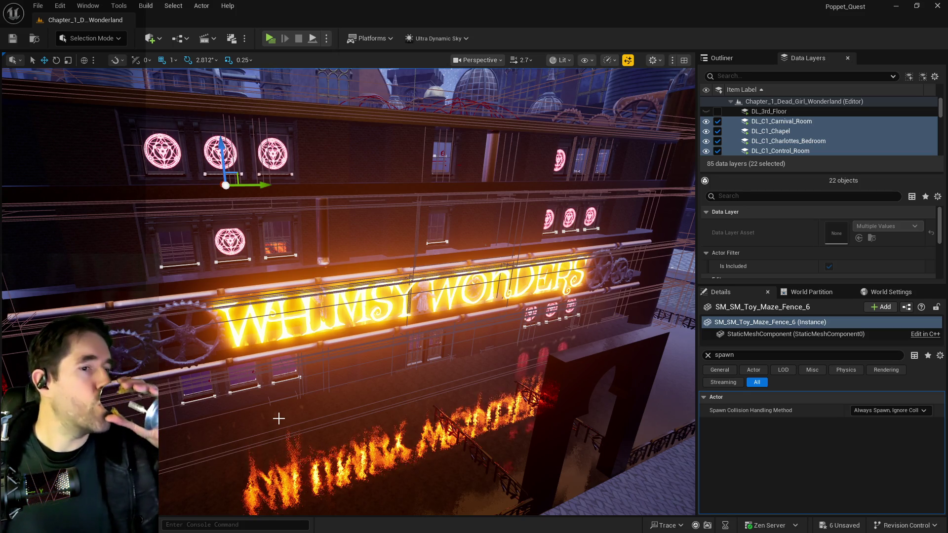
Return to the Toy Maze fence, move into the shelf aisle, and switch to the Chapter 1 notes.
key("f")
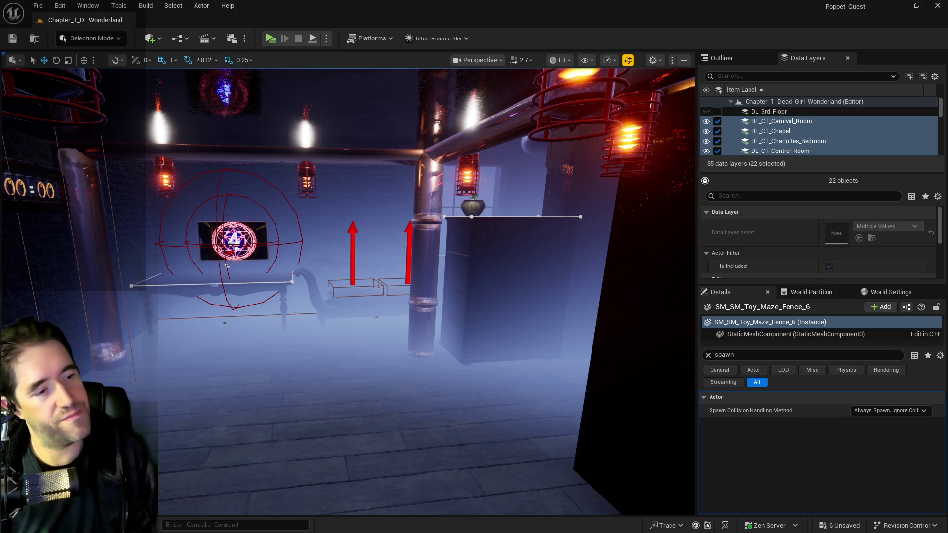
left_click_drag(477, 372, 438, 309)
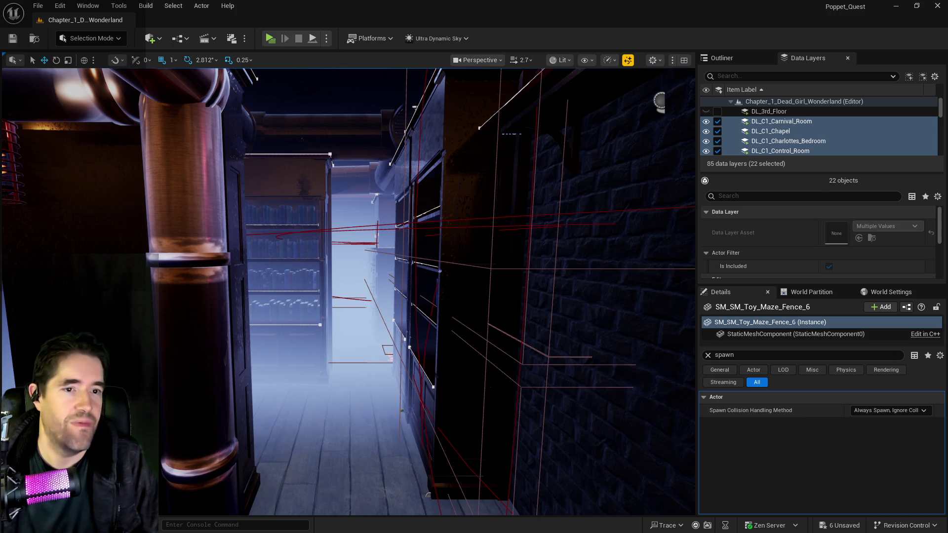
key("alt+Tab")
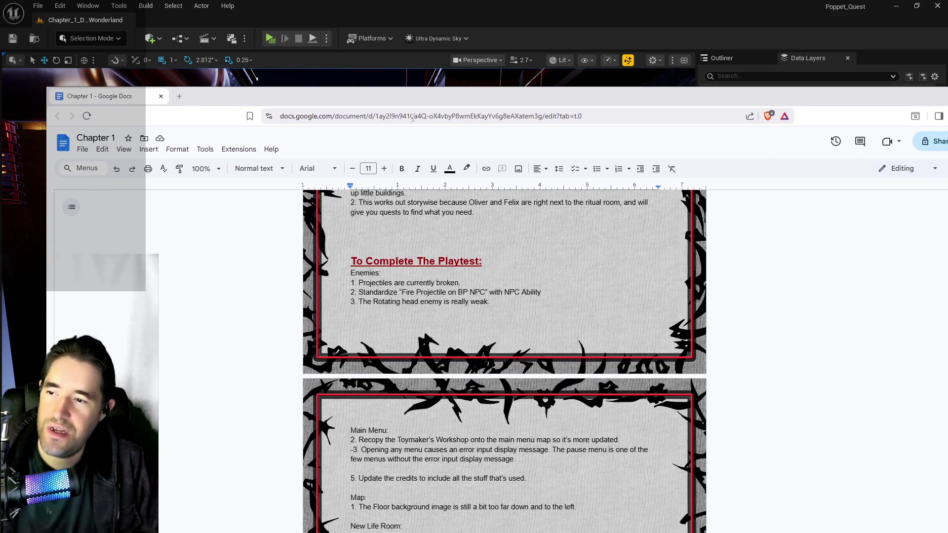
Strike through the broken projectiles and Standardize Fire Projectile enemy items, then return to Unreal.
left_click_drag(461, 283, 351, 283)
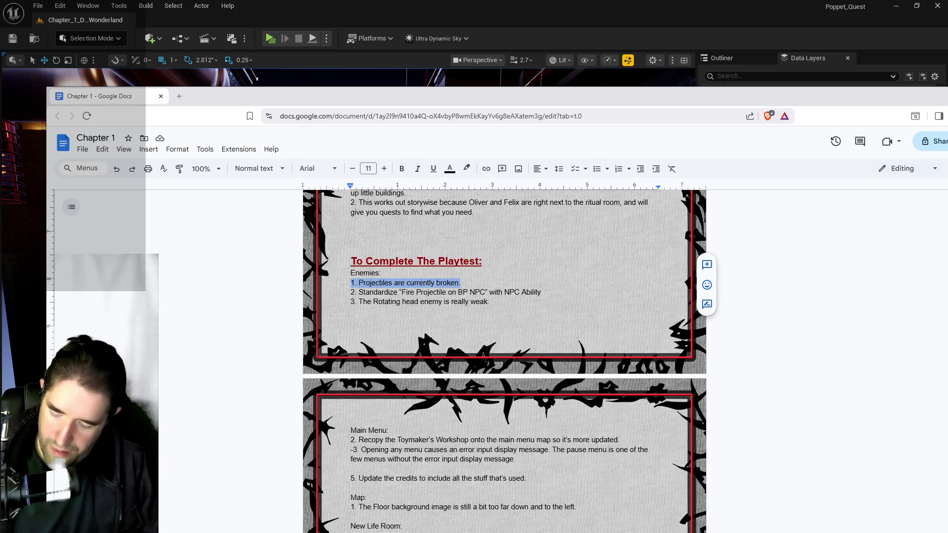
key("alt+shift+5")
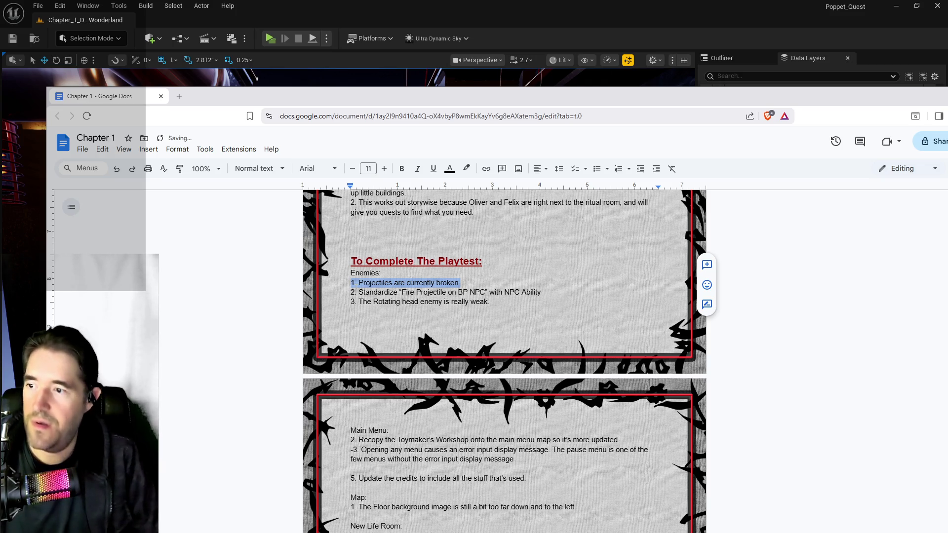
left_click_drag(548, 292, 352, 293)
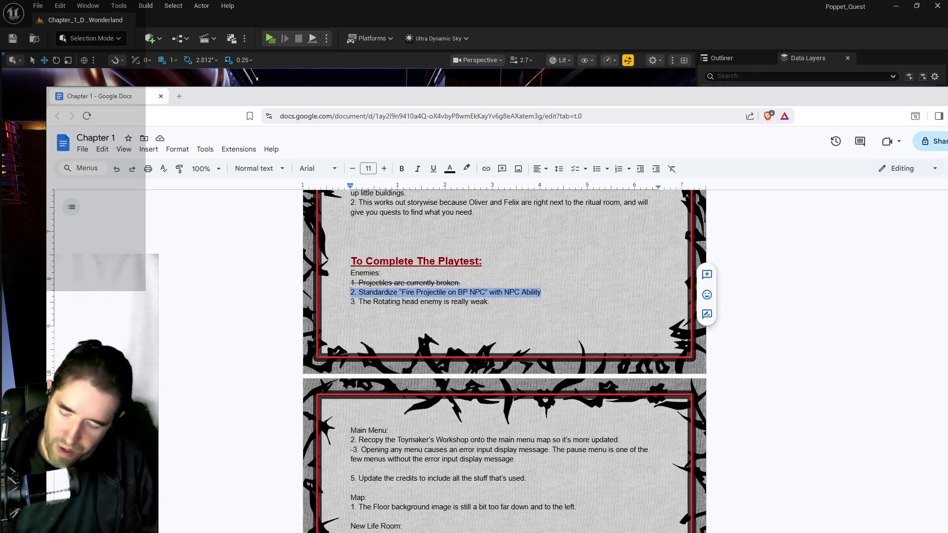
key("alt+shift+5")
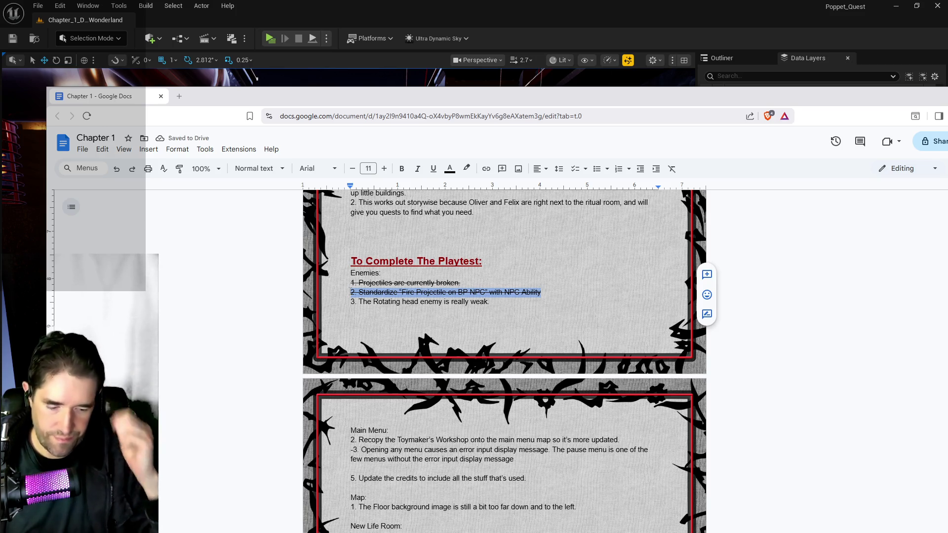
scroll(448, 310, "down", 2)
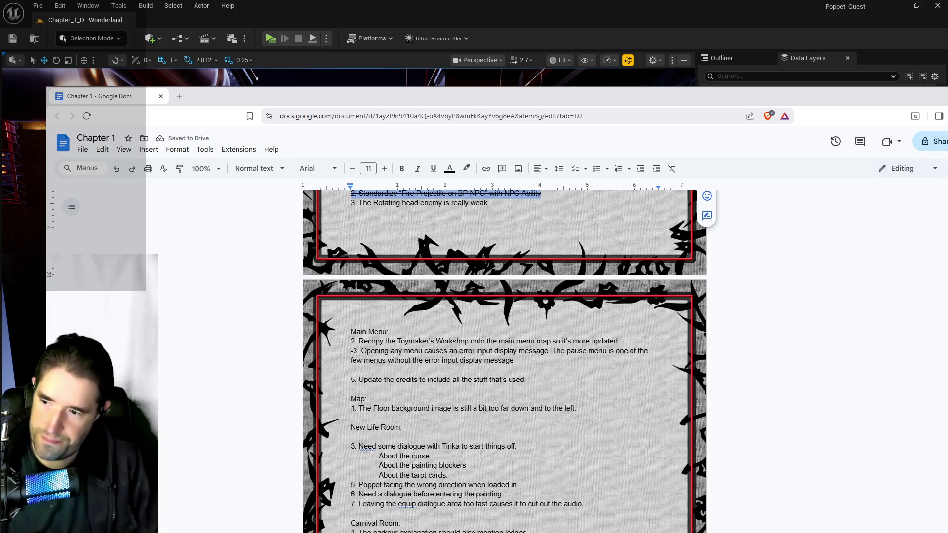
scroll(448, 310, "up", 3)
left_click(398, 351)
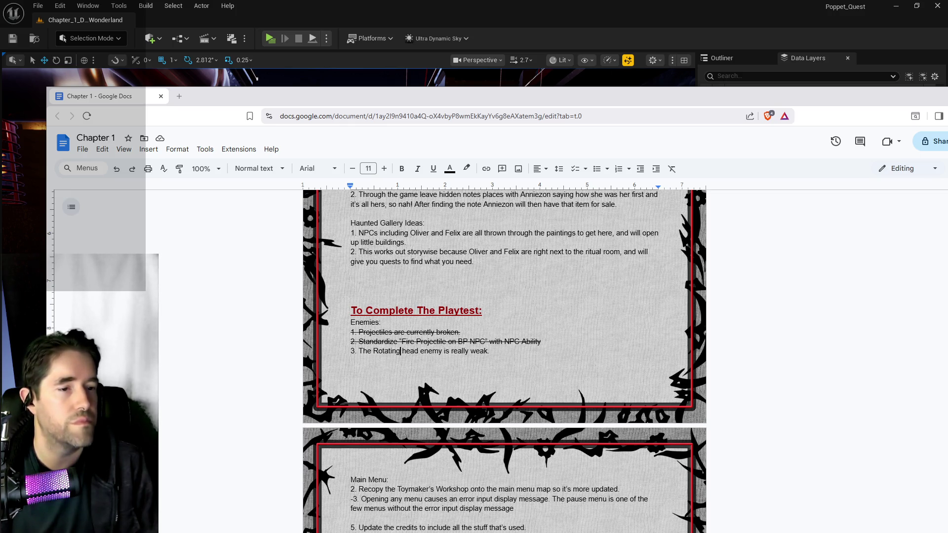
key("alt+Tab")
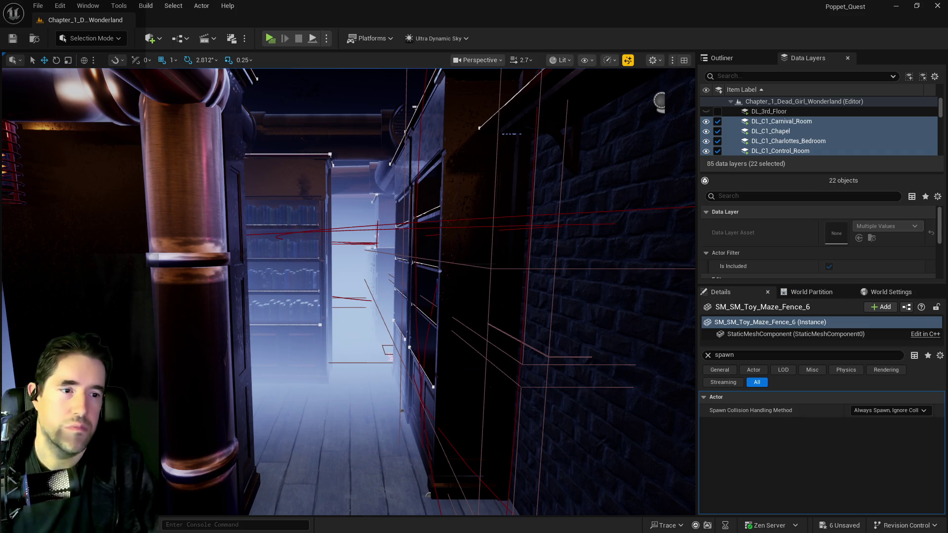
double_click(633, 199)
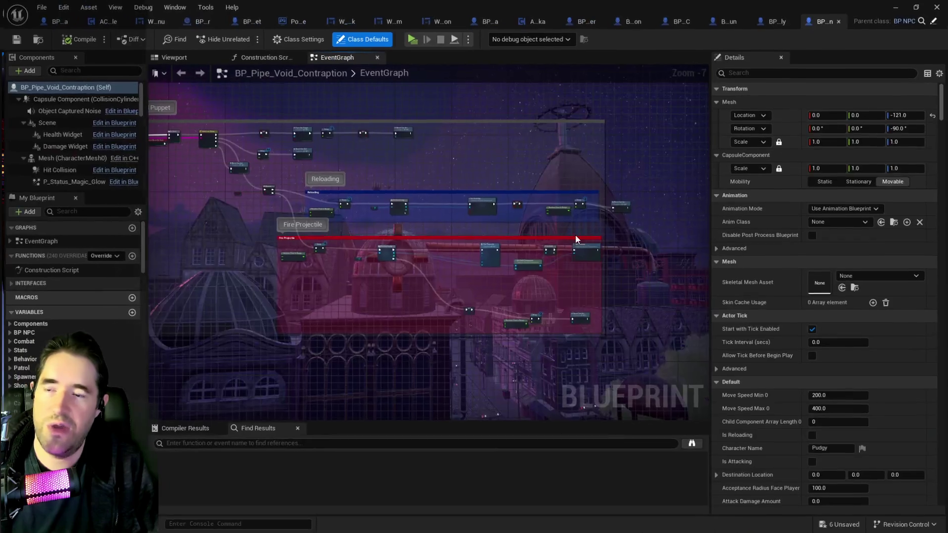
left_click(177, 55)
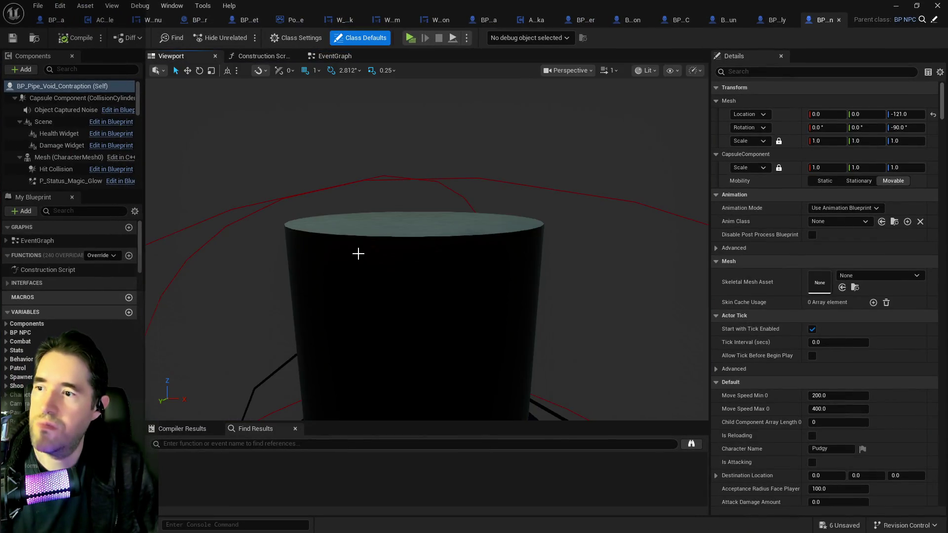
scroll(357, 246, "down", 5)
scroll(380, 227, "up", 6)
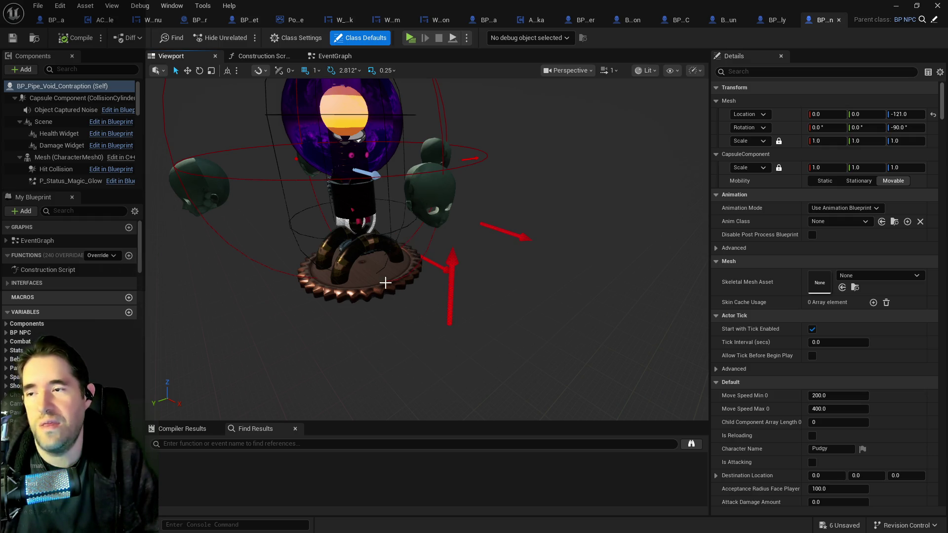
key("f")
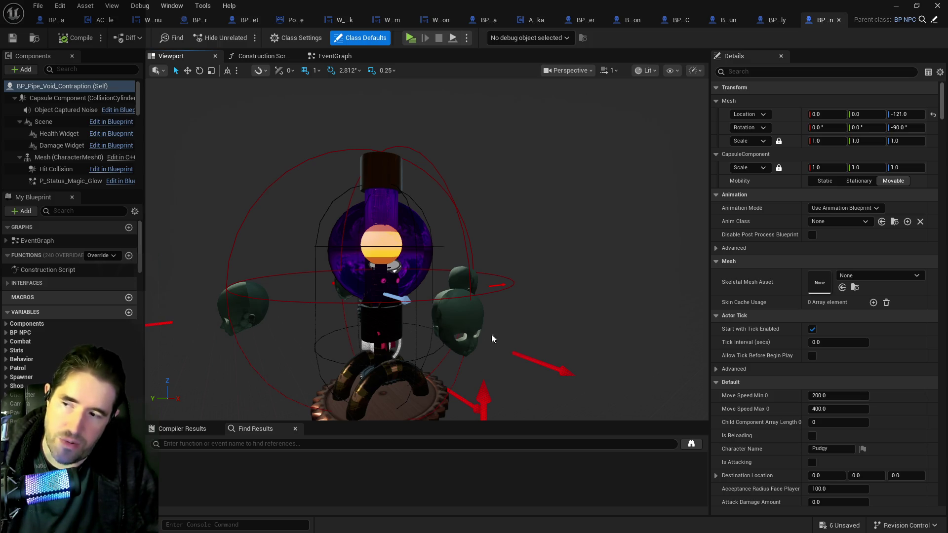
scroll(485, 335, "down", 5)
left_click_drag(485, 334, 453, 327)
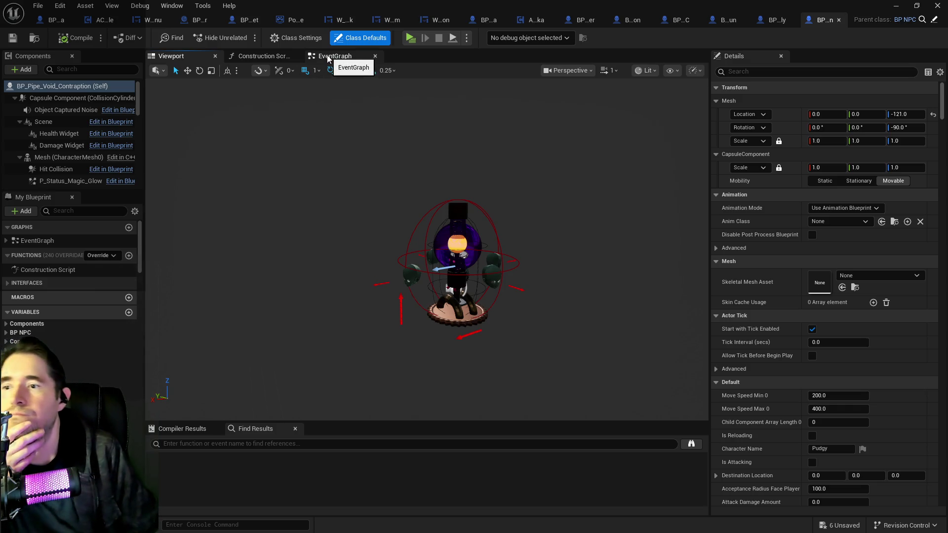
key("alt+Tab")
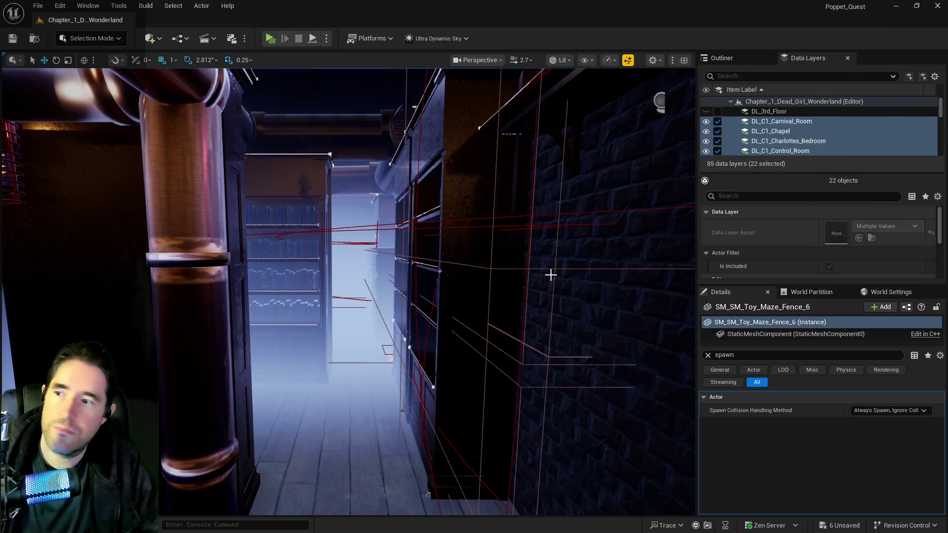
Find DL_C3_Train_Station in the Data Layers list, select it and tick it to load its wooden-floored area.
left_click_drag(525, 239, 466, 235)
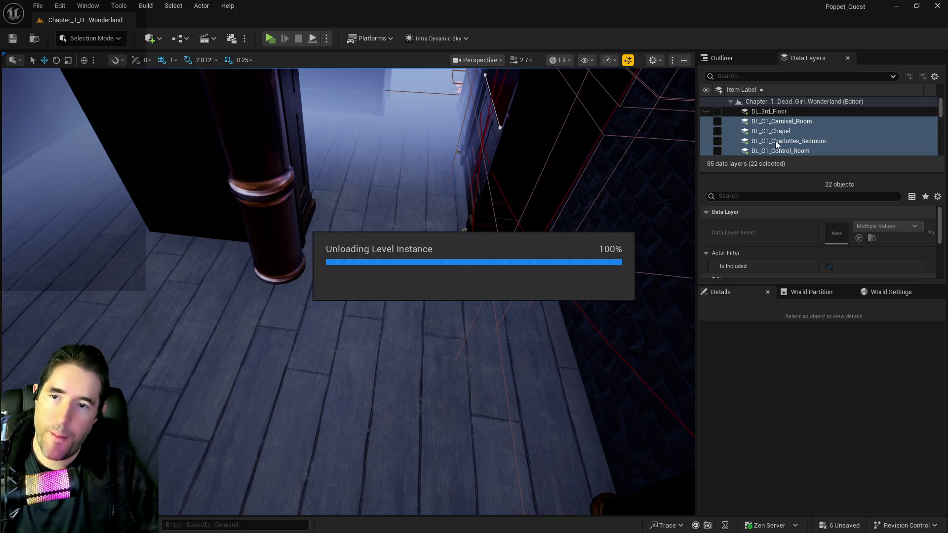
scroll(774, 140, "down", 3)
scroll(774, 140, "down", 10)
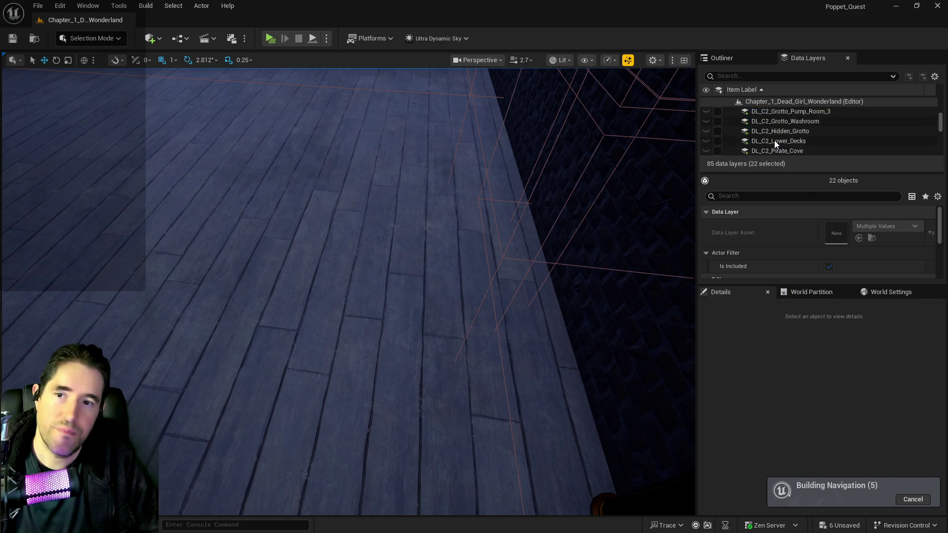
scroll(779, 140, "down", 3)
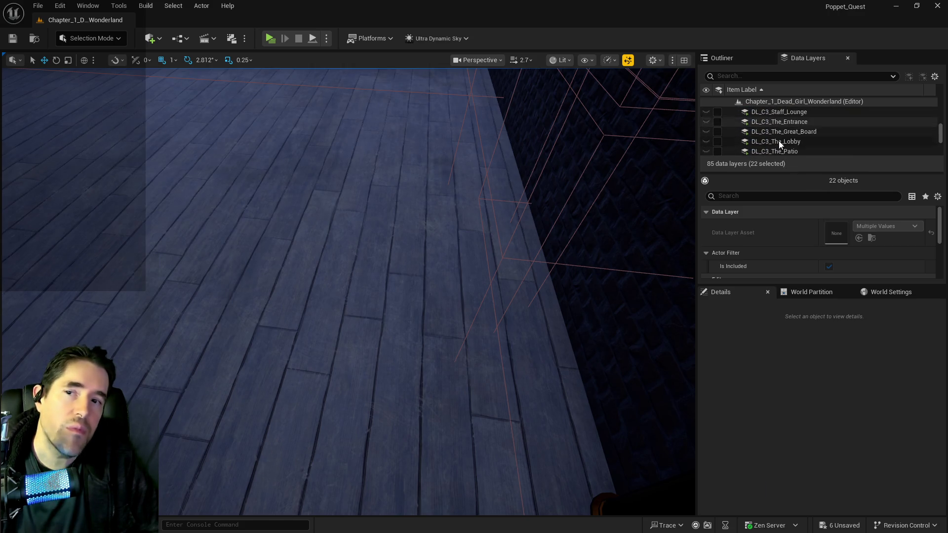
scroll(787, 146, "up", 3)
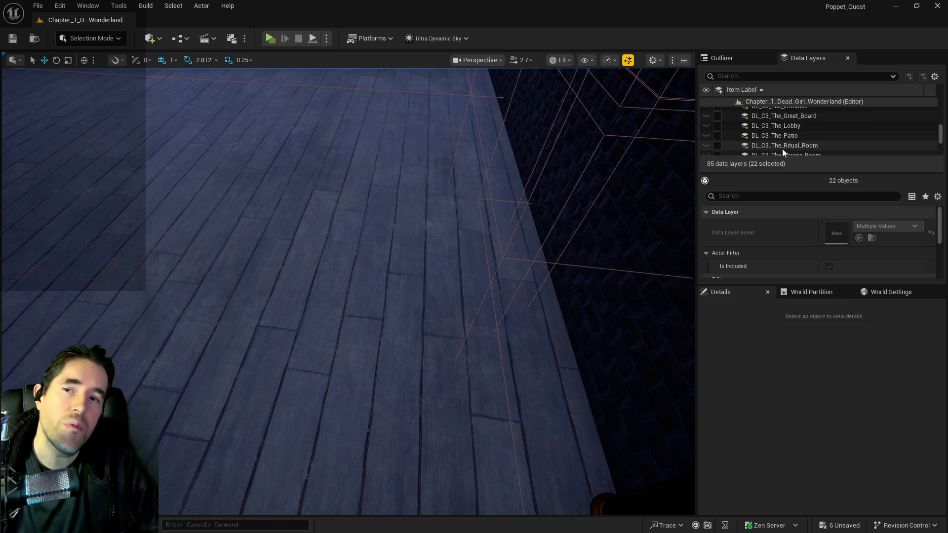
scroll(785, 141, "down", 3)
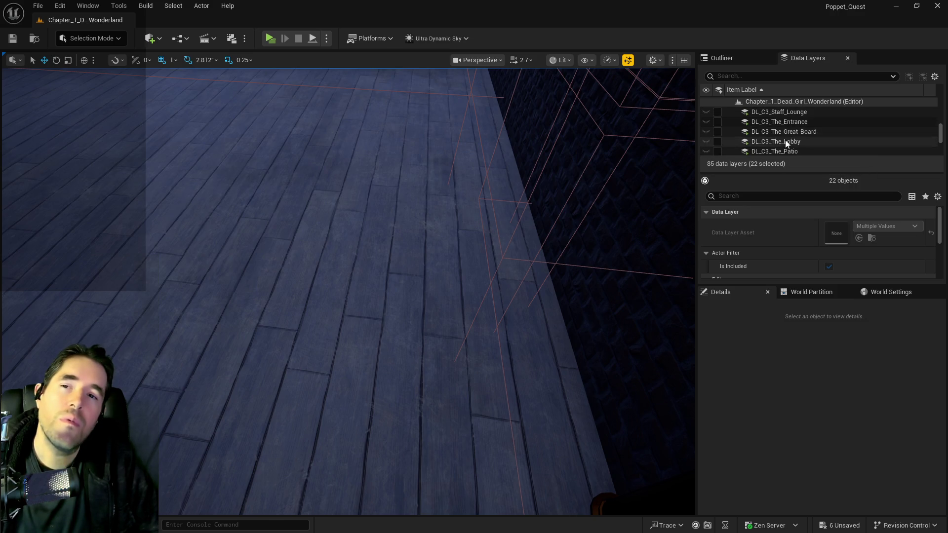
scroll(786, 143, "down", 5)
scroll(784, 141, "down", 2)
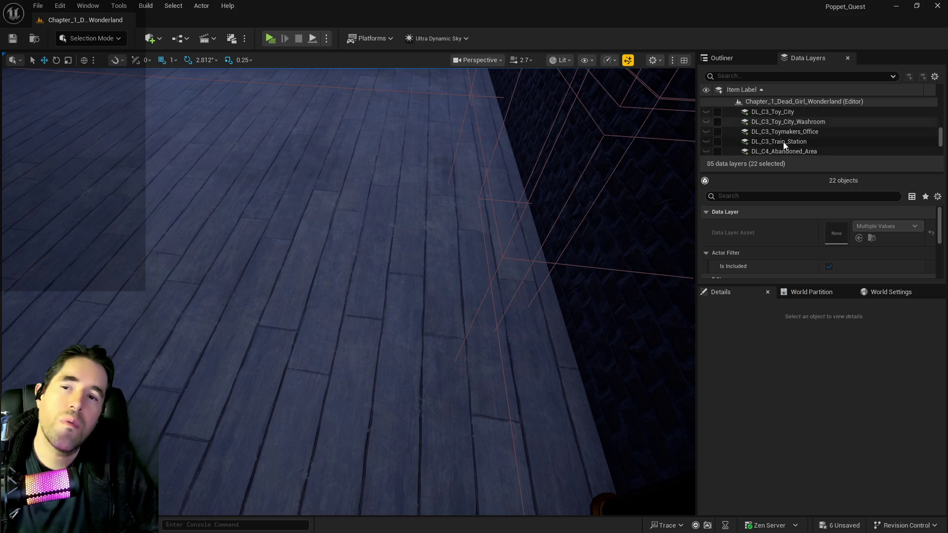
left_click(724, 141)
left_click(720, 141)
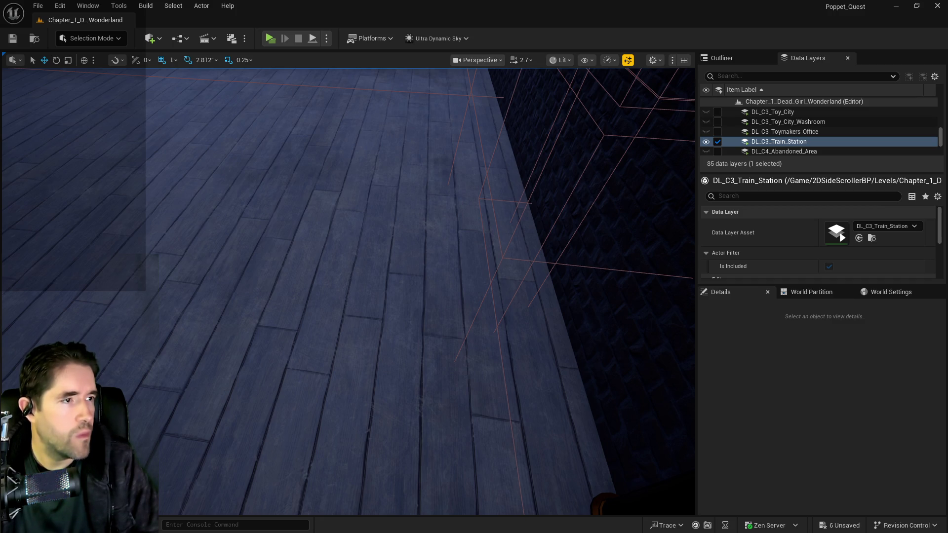
Move the view to the train station street and select the BP_Destroyable_Spawner to show its settings.
mouse_move(548, 413)
left_mouse_down()
mouse_move(345, 341)
mouse_move(376, 405)
mouse_move(341, 306)
mouse_move(602, 296)
mouse_move(592, 447)
mouse_move(568, 447)
mouse_move(603, 434)
mouse_move(519, 356)
left_mouse_up()
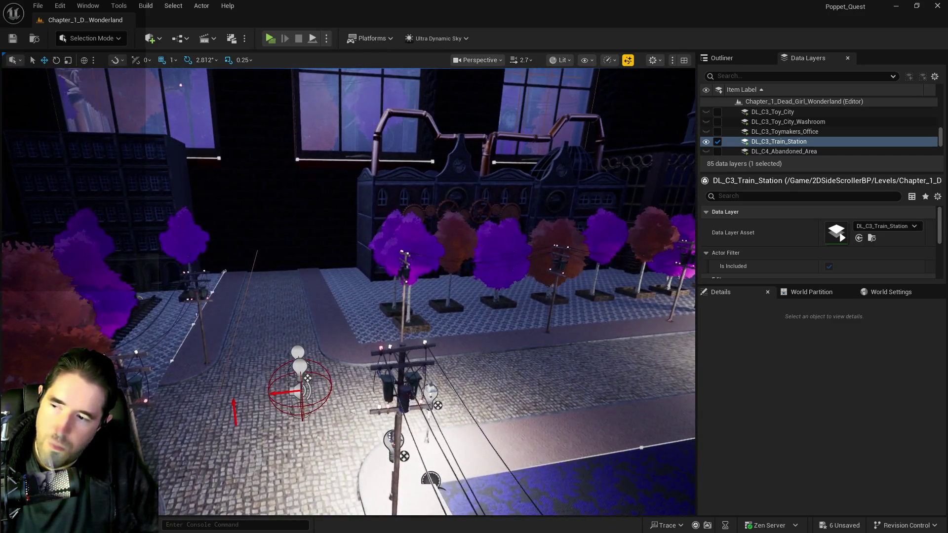
left_click(292, 390)
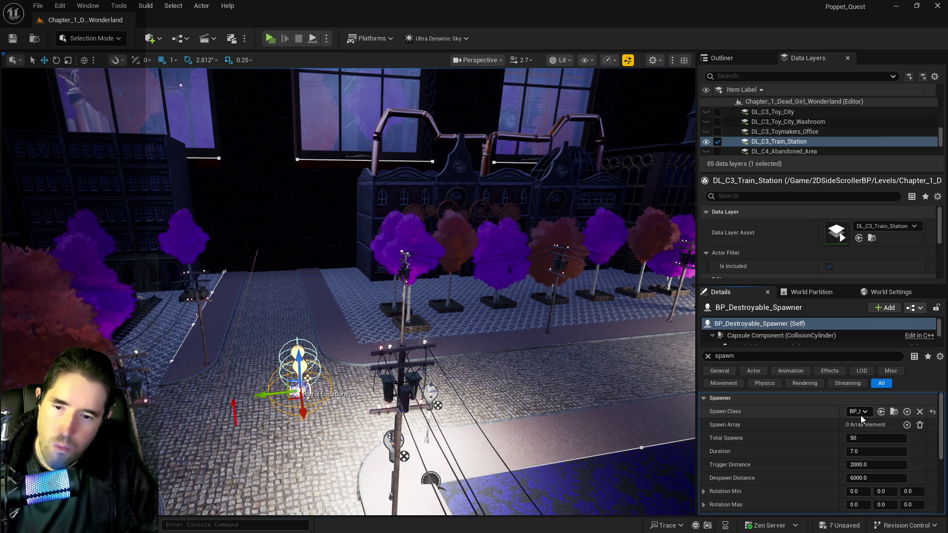
Set the spawner's Transform Min to -100, -100, 0 and Transform Max X to 100.
scroll(796, 453, "down", 3)
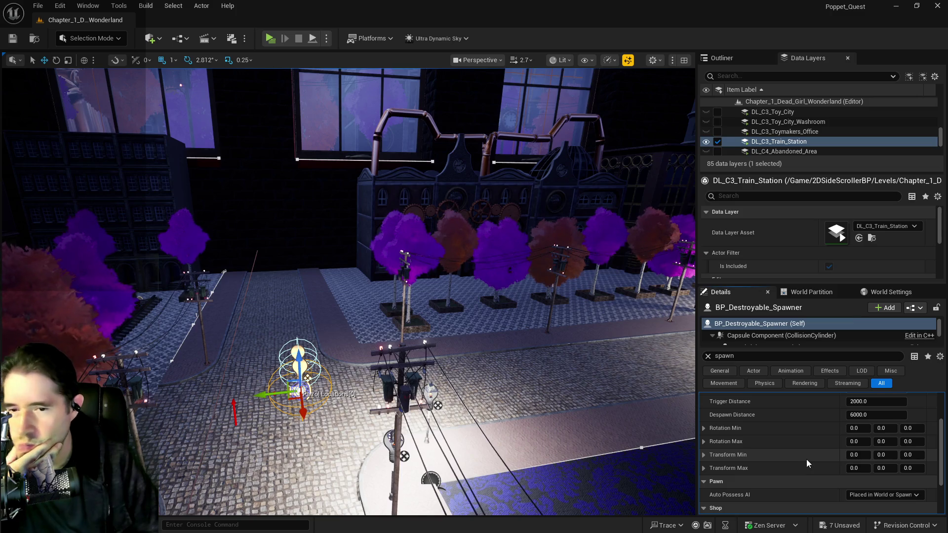
left_click(705, 455)
scroll(834, 460, "down", 2)
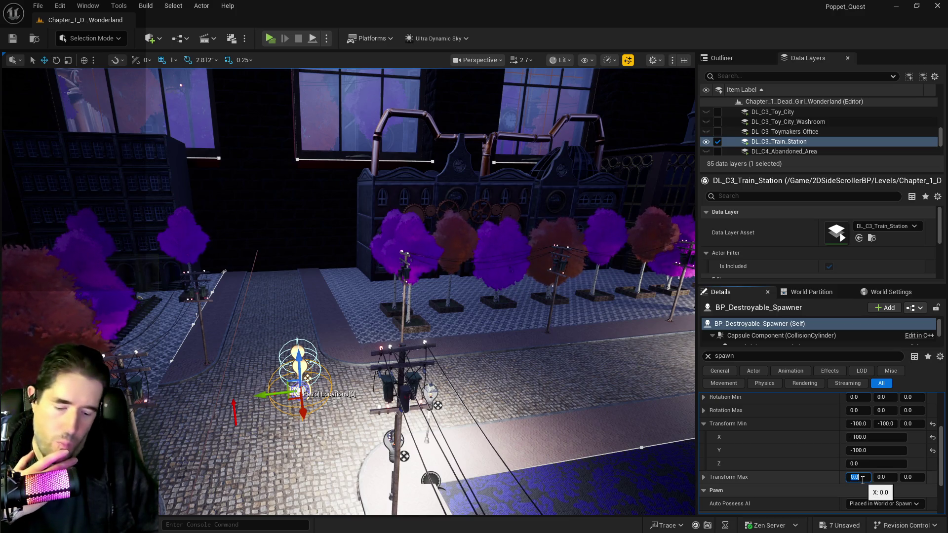
left_click(880, 491)
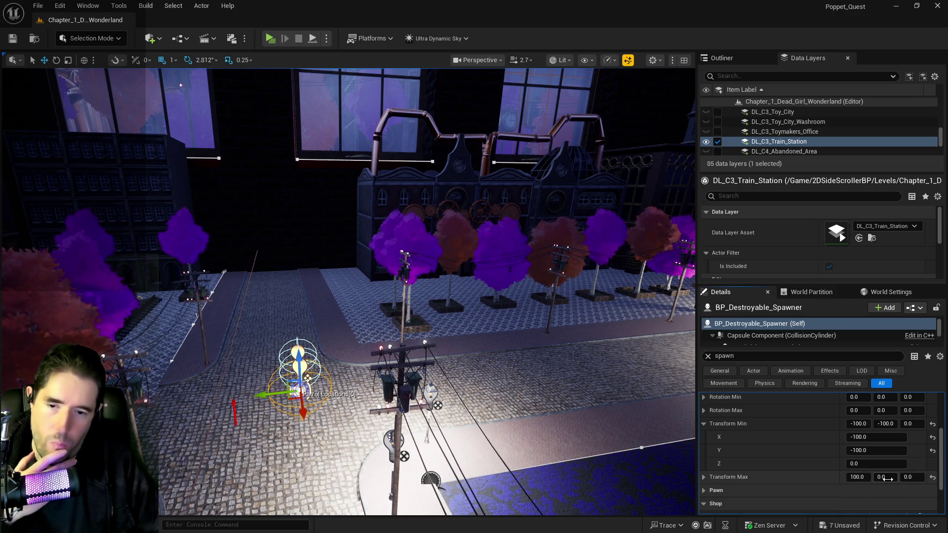
scroll(889, 454, "up", 4)
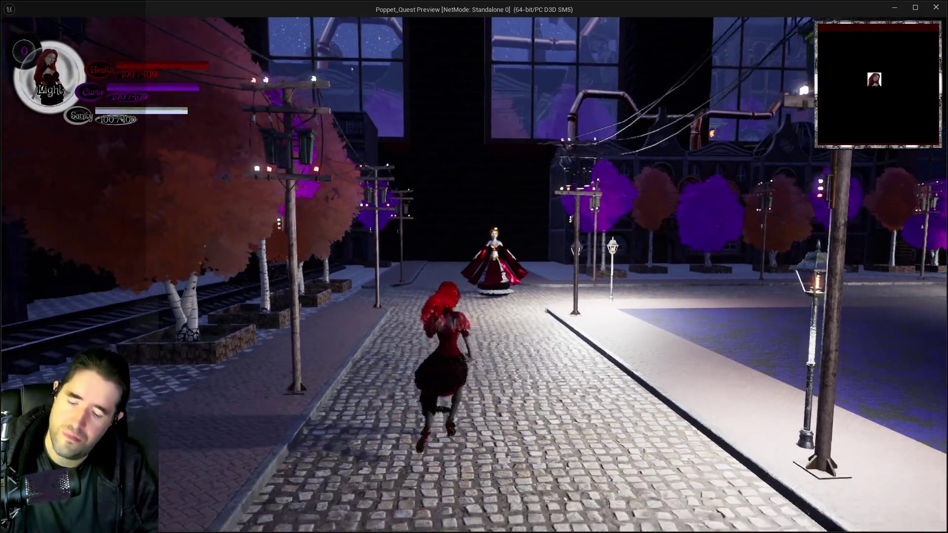
In the game, open the card menu with Tab, equip the first card, and close it.
key("Tab")
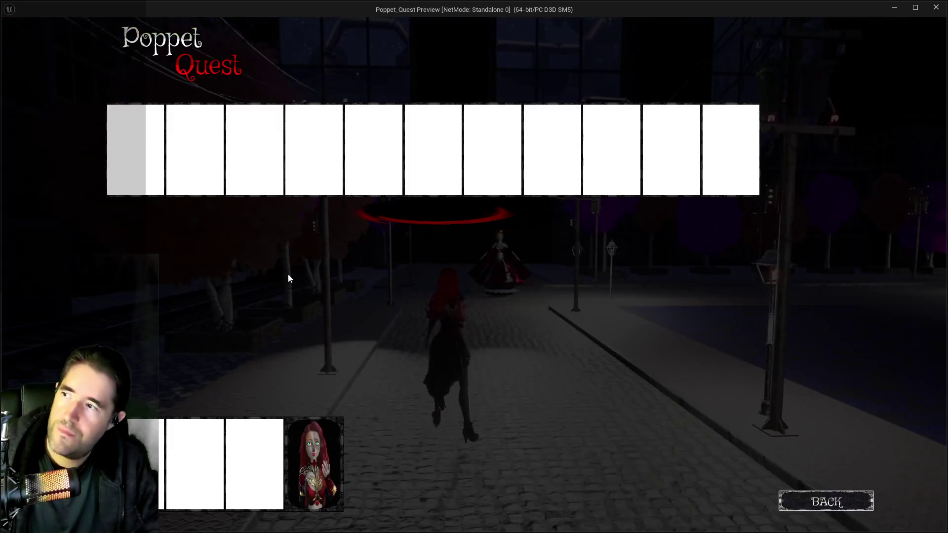
key("Tab")
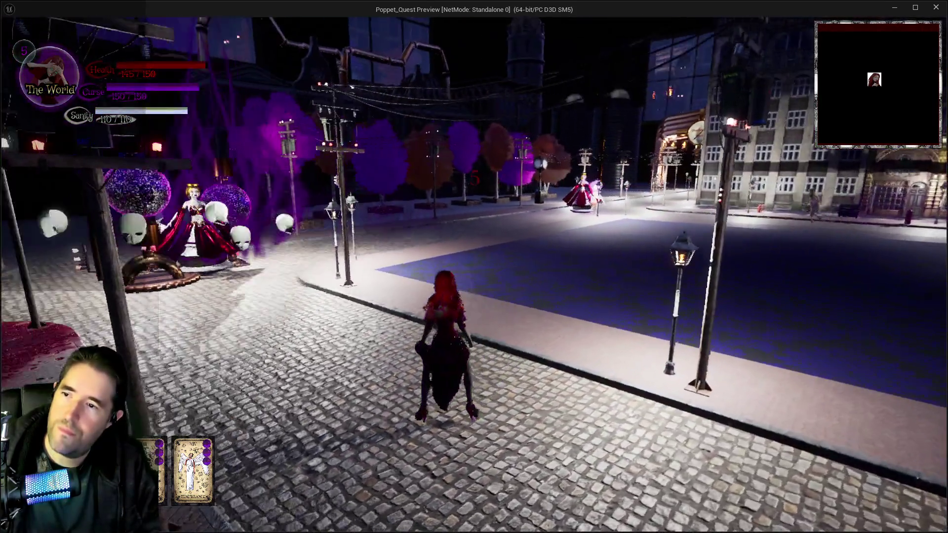
Run the character up the train station street through the spawned enemies and across the plaza.
key("w")
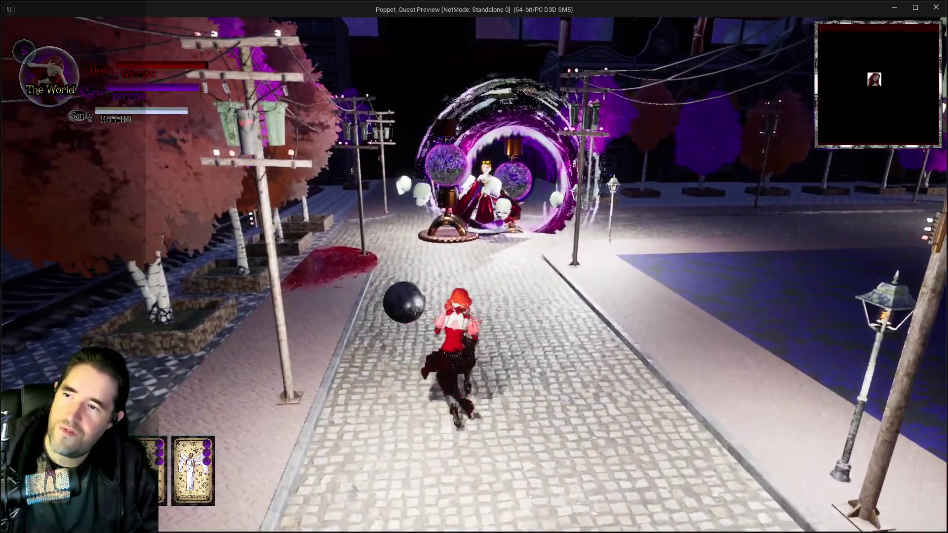
key("w")
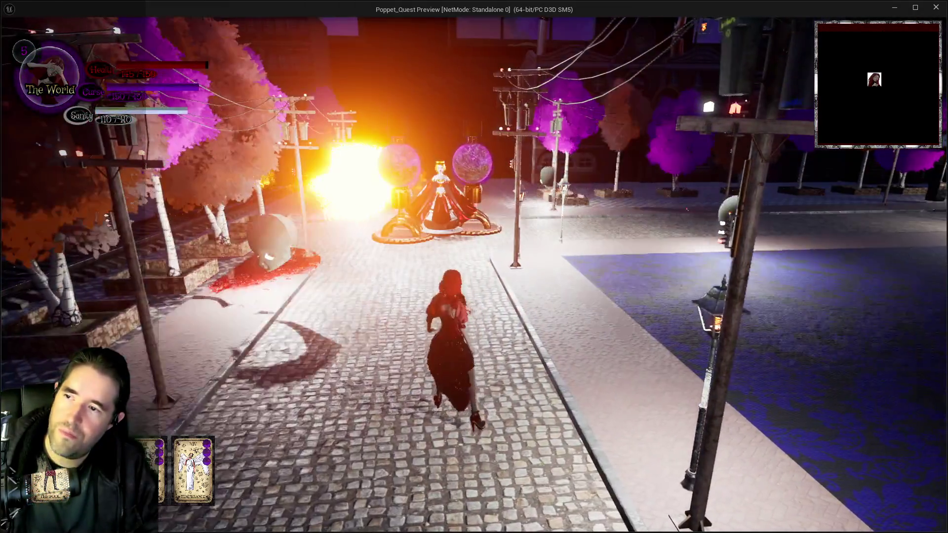
key("w")
key("w")
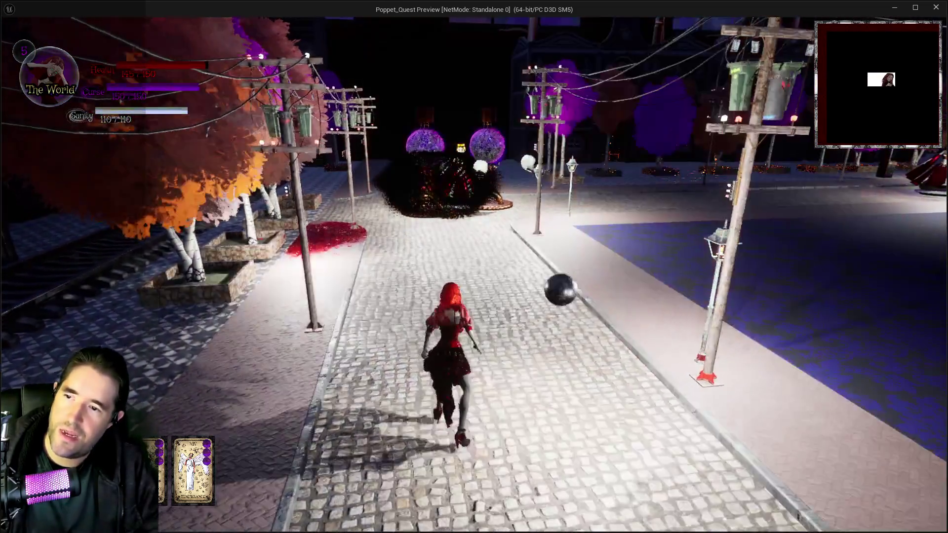
key("w")
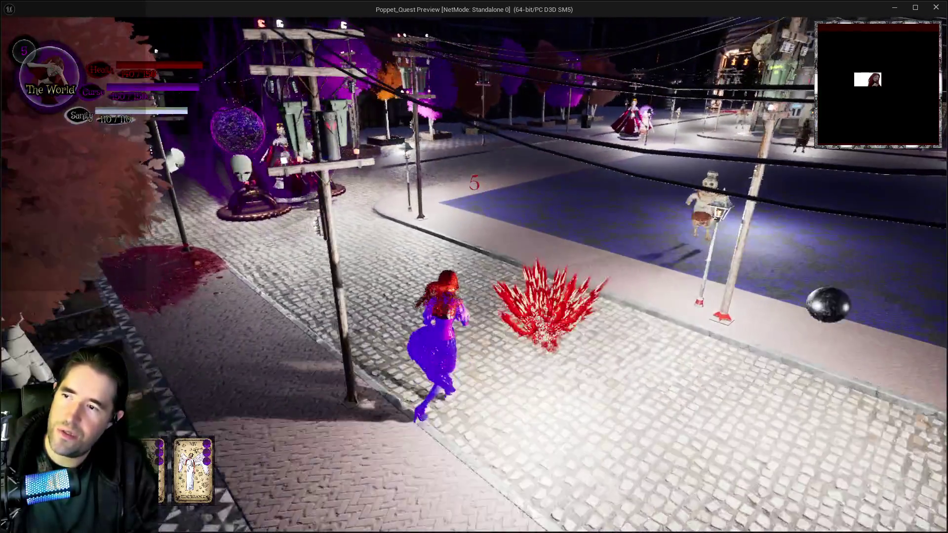
key("w")
key("w")
key("w")
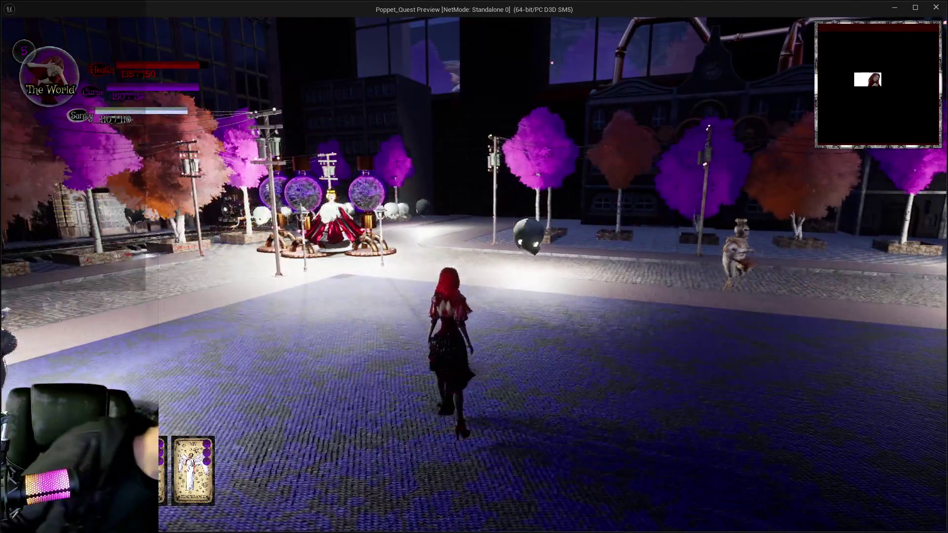
key("w")
key("w")
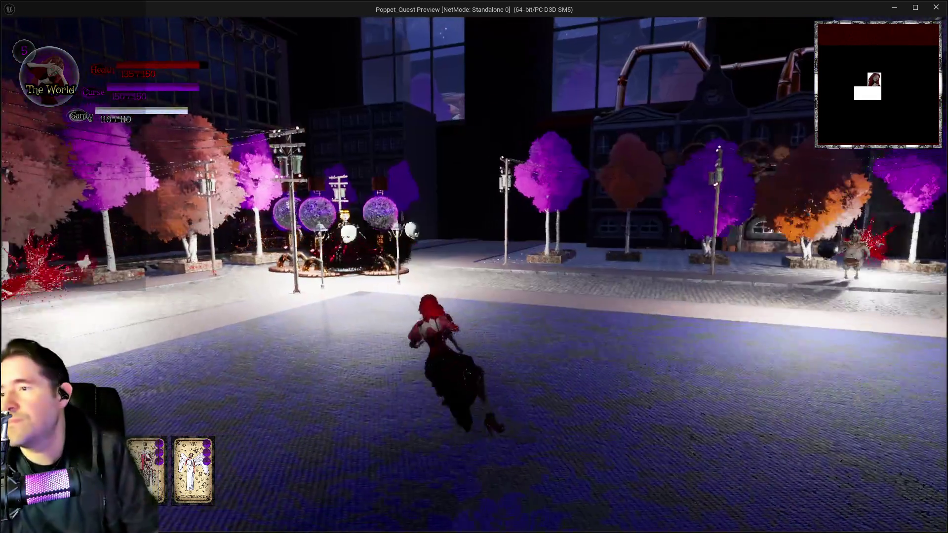
key("w")
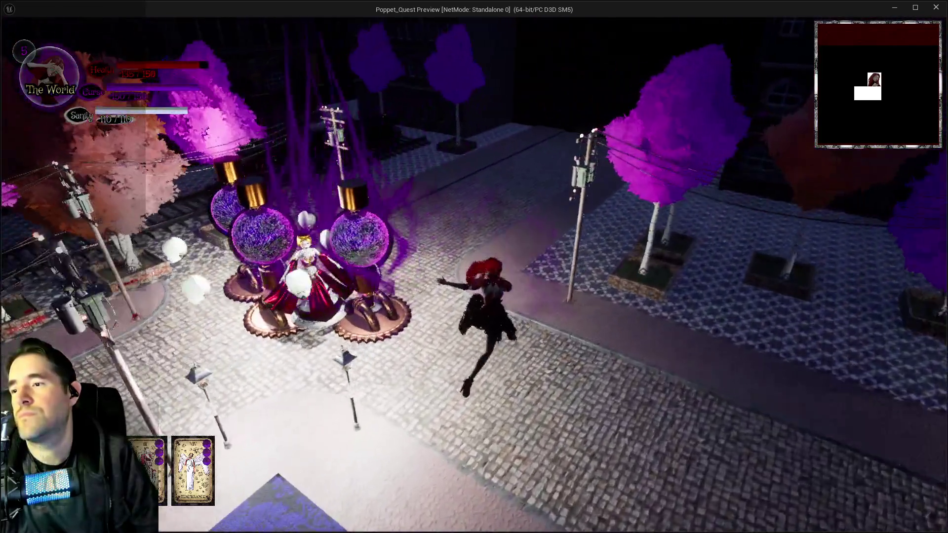
key("w")
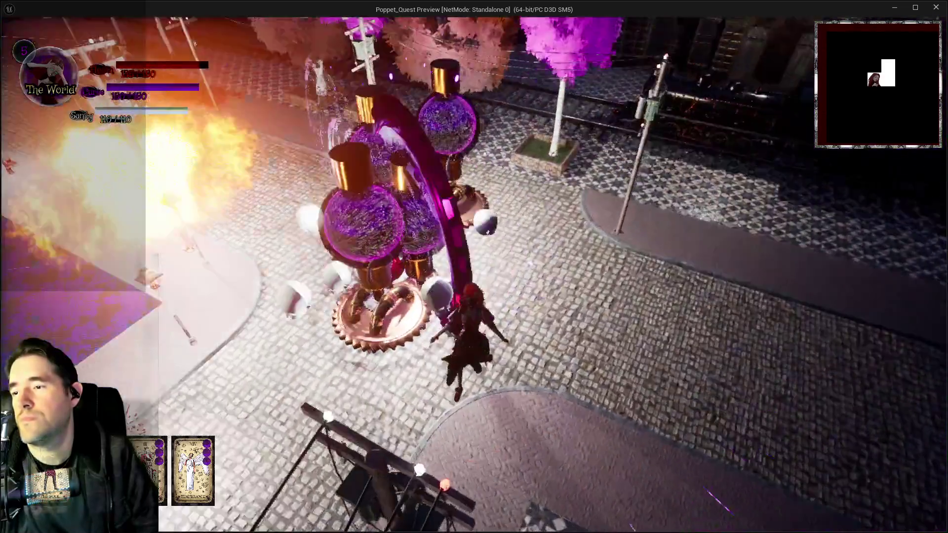
Run down the walkway and back up past the fountain, then return to the editor.
key("s")
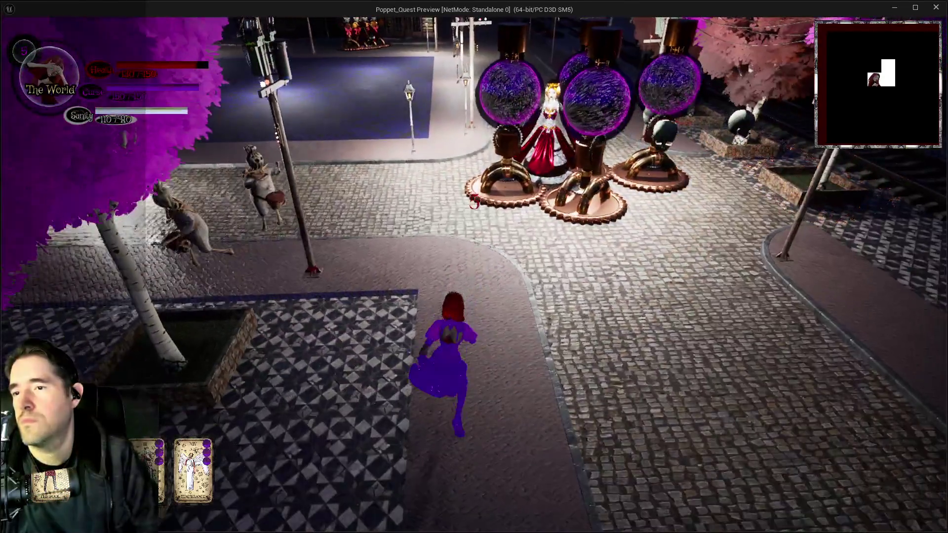
key("s")
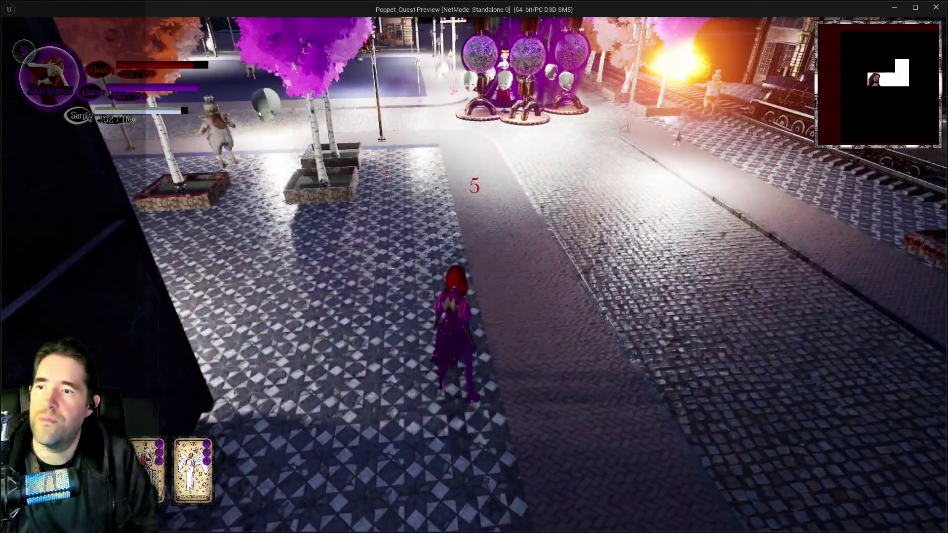
key("w")
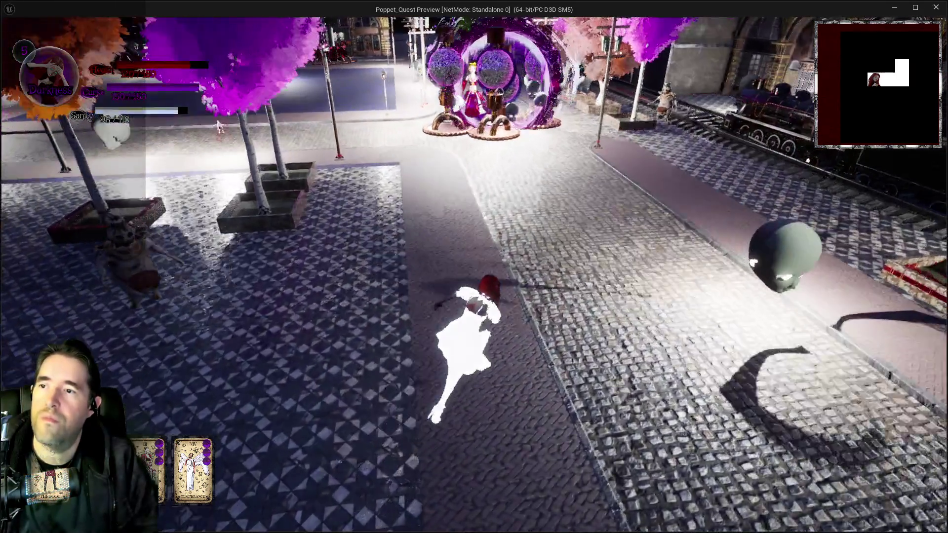
key("w")
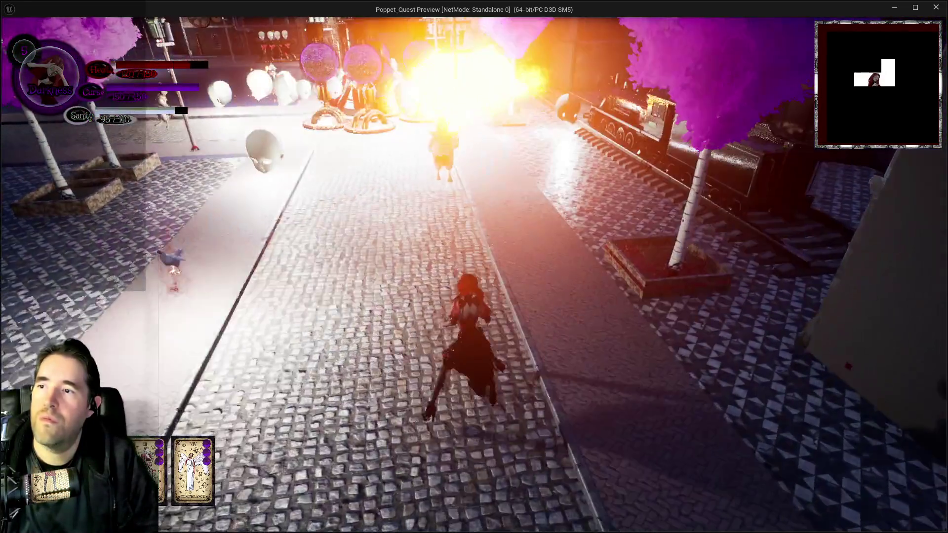
key("w")
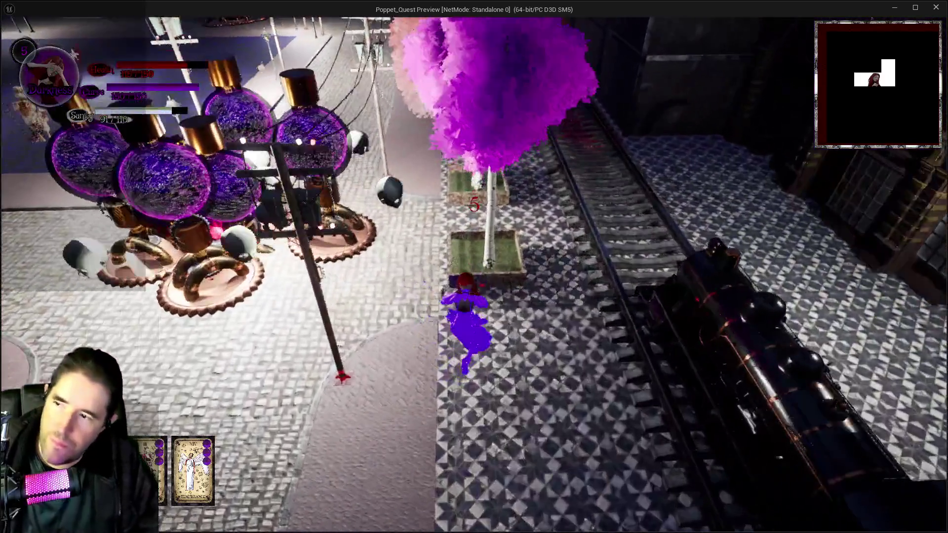
key("w")
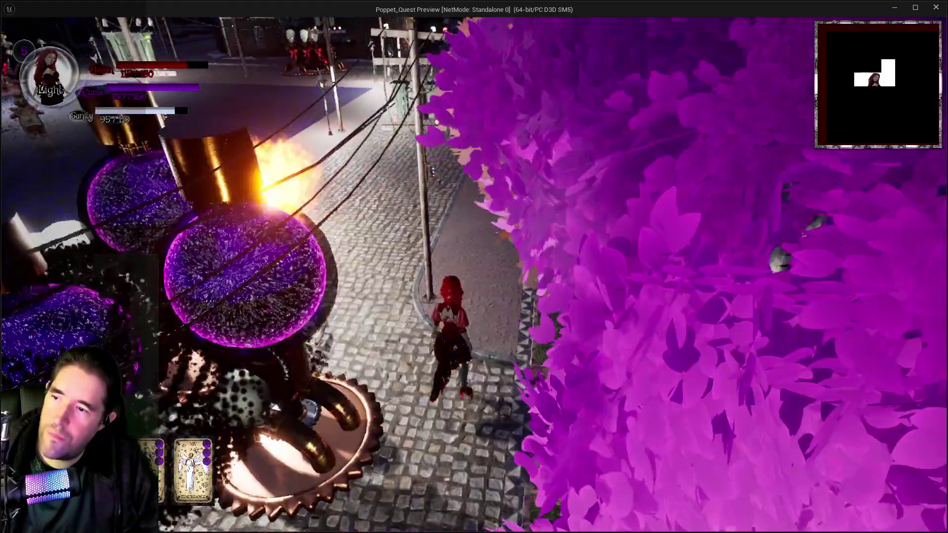
key("alt+Tab")
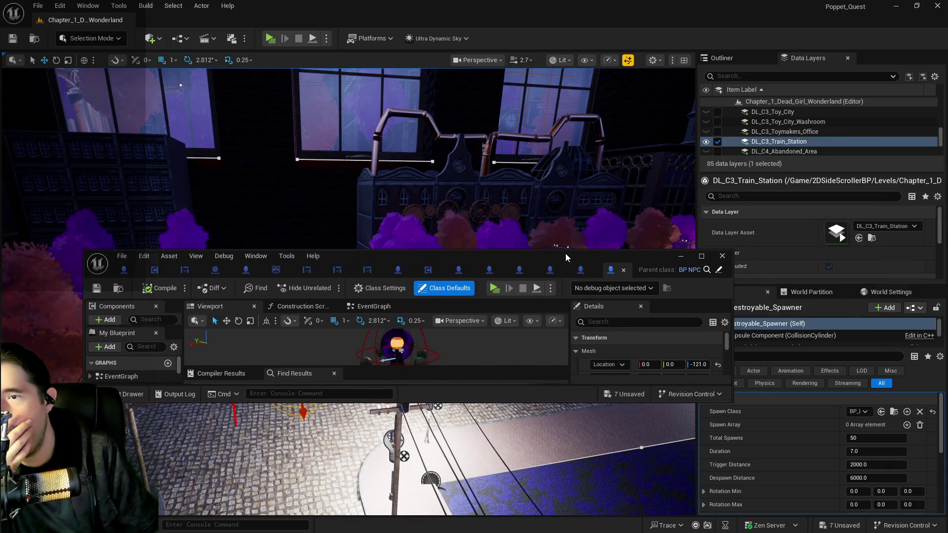
double_click(565, 254)
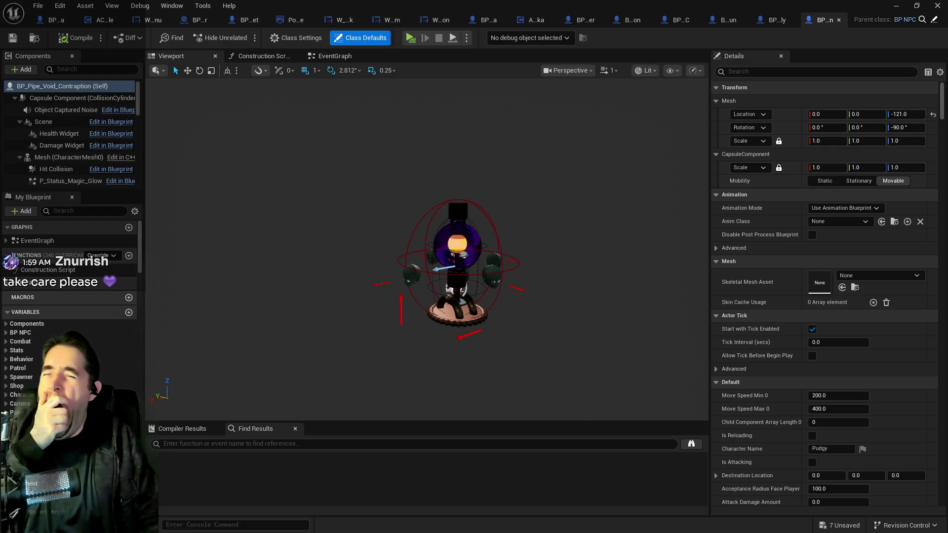
key("alt+Tab")
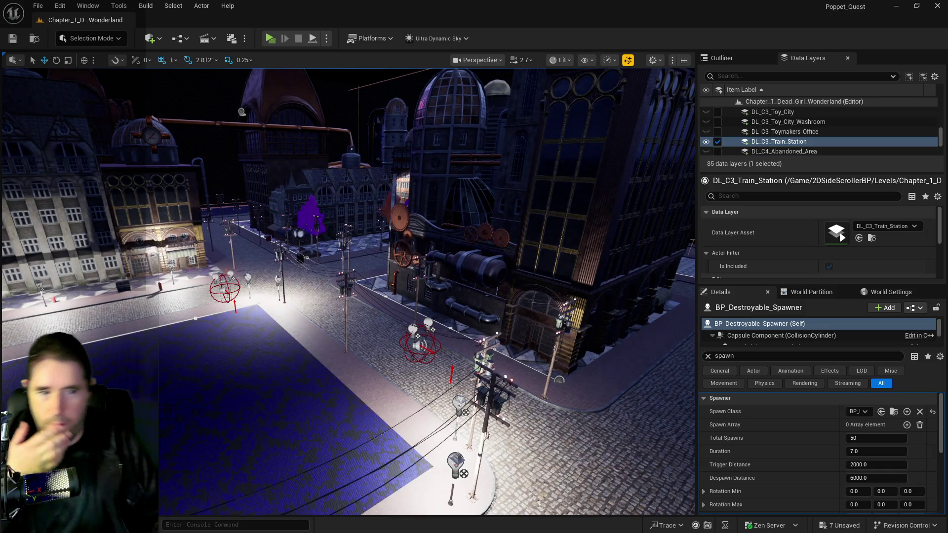
Browse to the Characters > Enemies > Dead_Girl_Wonderland folder with its 18 enemy blueprints.
left_click(894, 411)
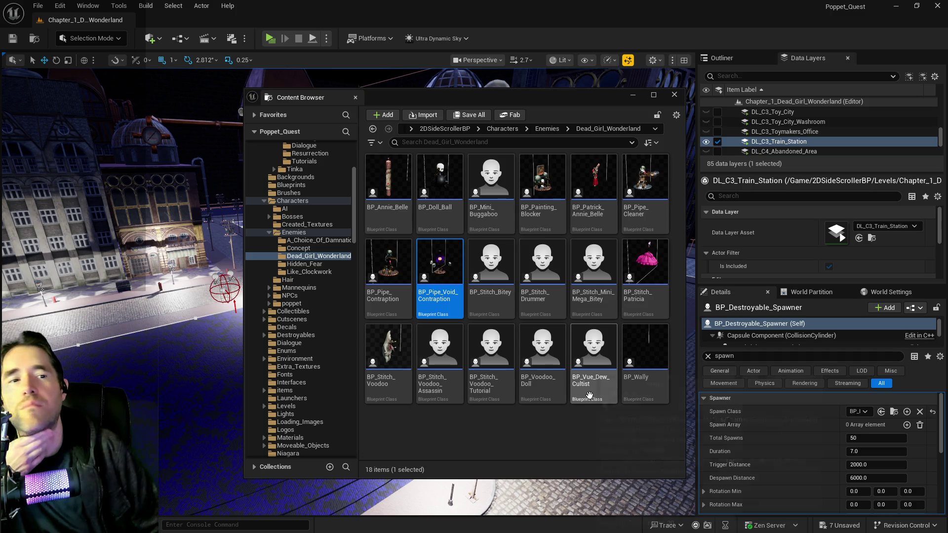
Dismiss the Content Browser to see the Train Station street and its spawners again.
mouse_move(590, 395)
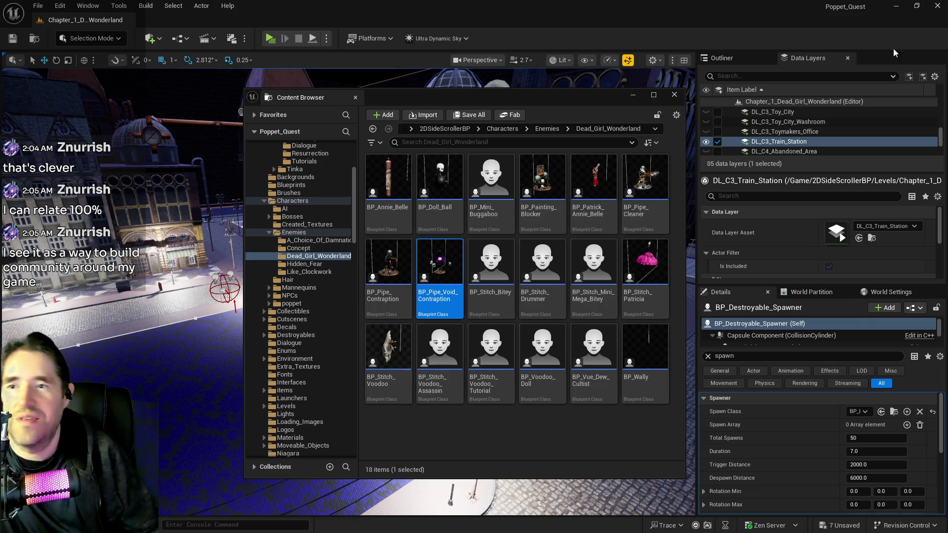
key("super+Down")
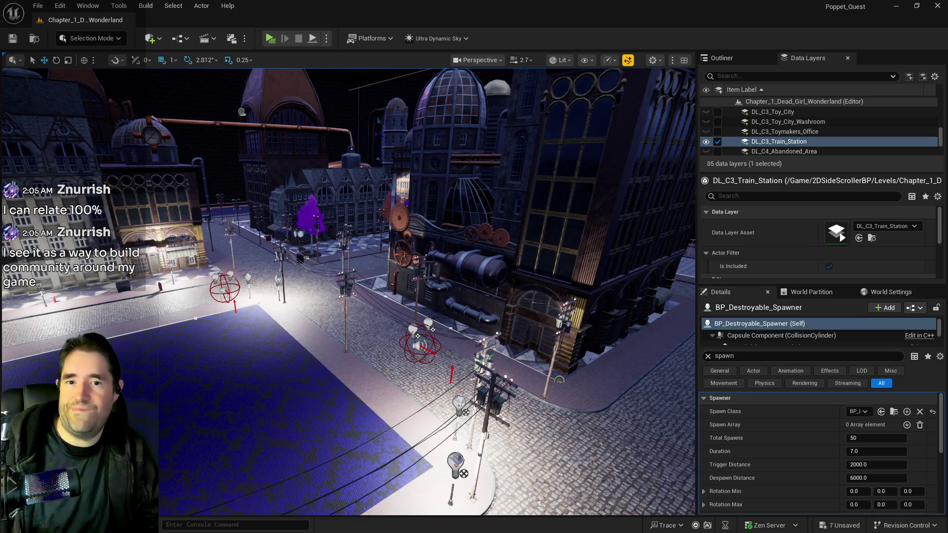
Fly the viewport camera up over the rooftops and then toward the train station door.
mouse_move(603, 269)
left_mouse_down()
mouse_move(588, 188)
mouse_move(583, 256)
mouse_move(568, 266)
mouse_move(563, 296)
mouse_move(538, 284)
mouse_move(499, 351)
mouse_move(509, 345)
mouse_move(387, 339)
mouse_move(366, 374)
mouse_move(358, 345)
left_mouse_up()
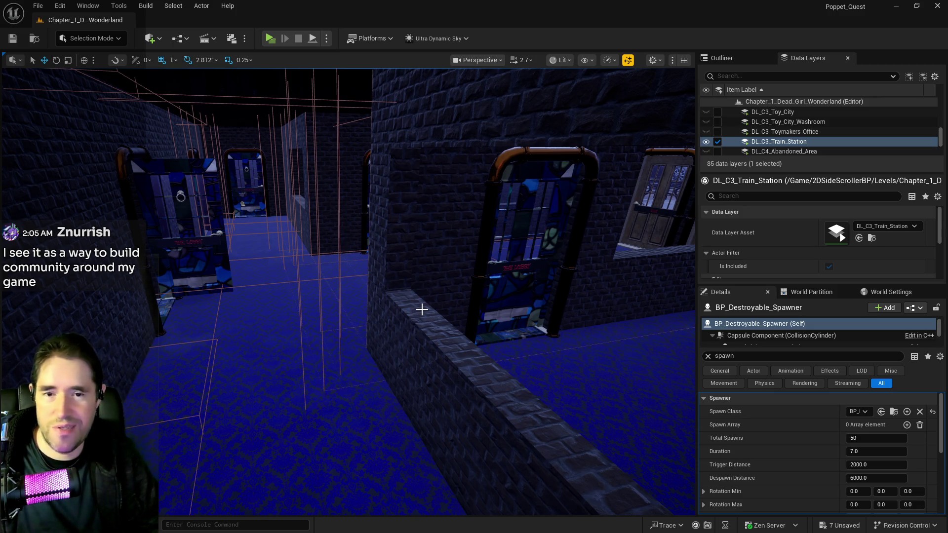
mouse_move(390, 356)
left_mouse_down()
mouse_move(387, 341)
mouse_move(326, 311)
mouse_move(371, 356)
mouse_move(414, 346)
mouse_move(395, 348)
left_mouse_up()
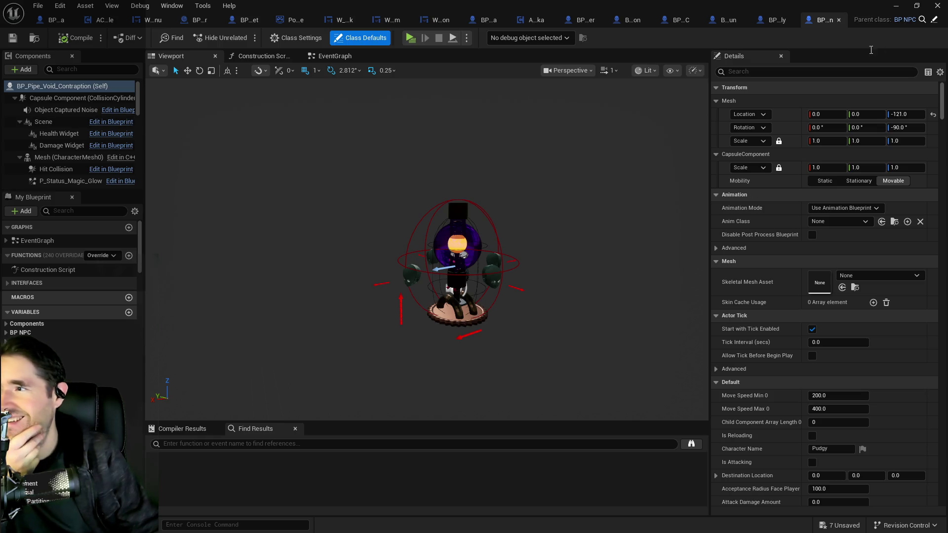
Close the BP_Pipe_Void_Contraption, BP_Wally, BP_Stitch_Bosun, BP_Pipe_Contraption and BP_Painting_Blocker tabs.
middle_click(823, 23)
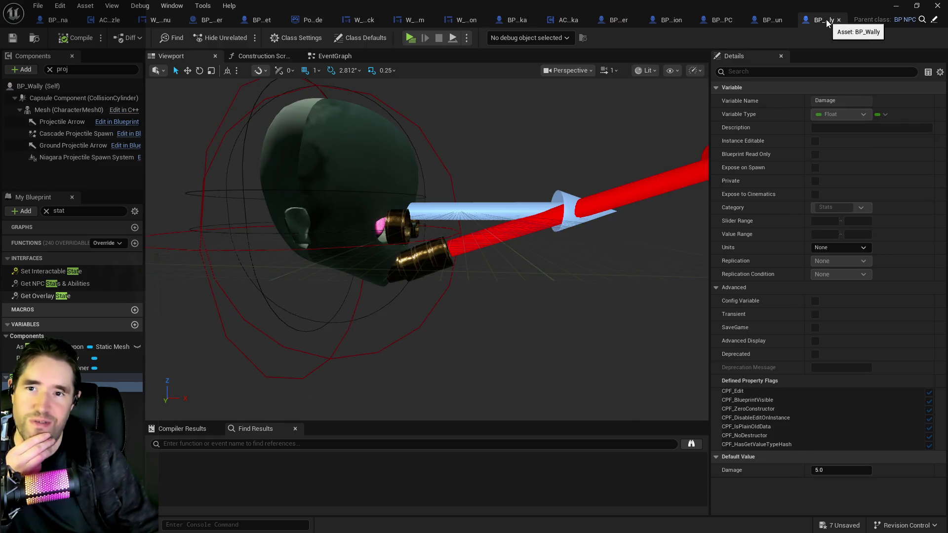
middle_click(828, 23)
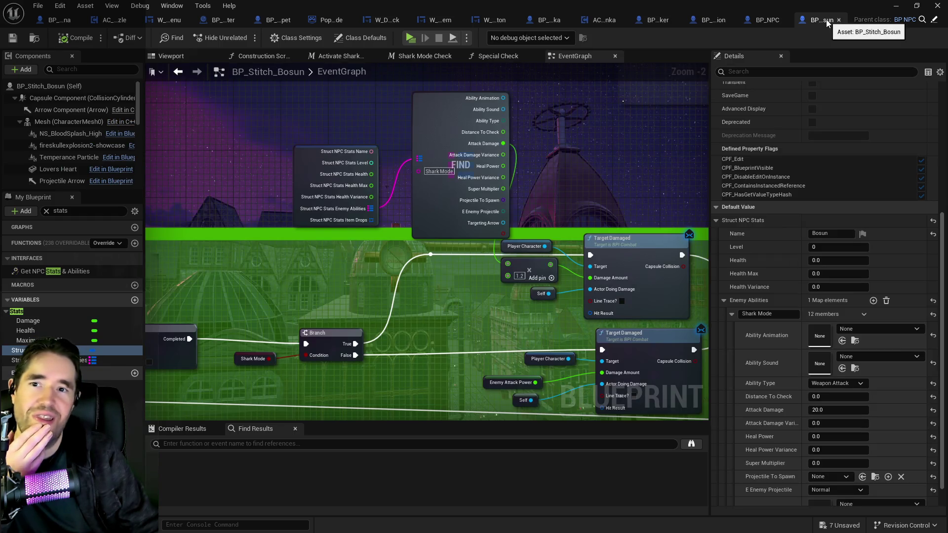
middle_click(828, 23)
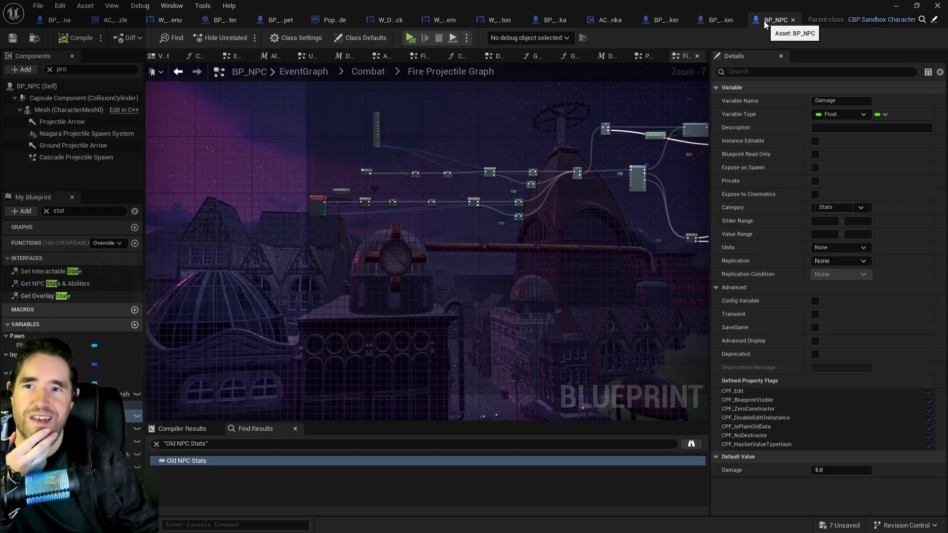
middle_click(708, 23)
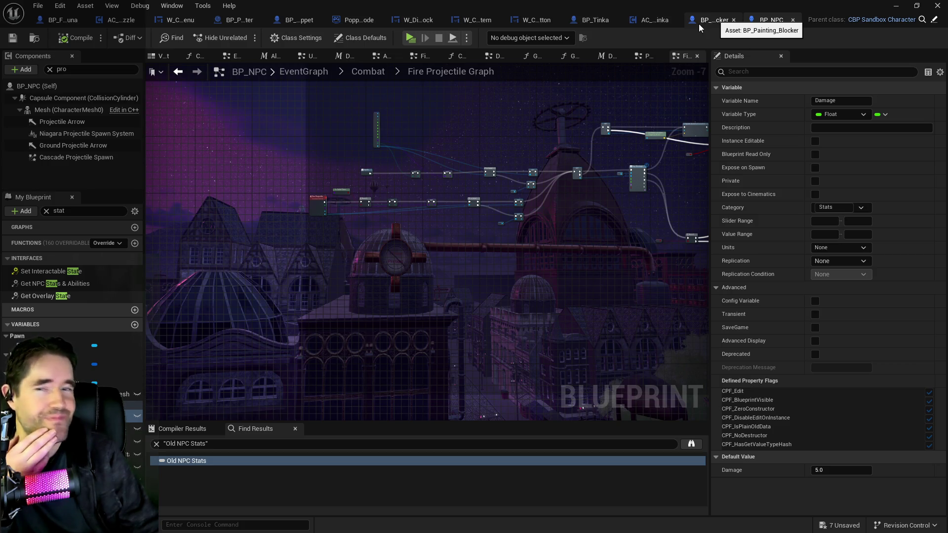
middle_click(699, 22)
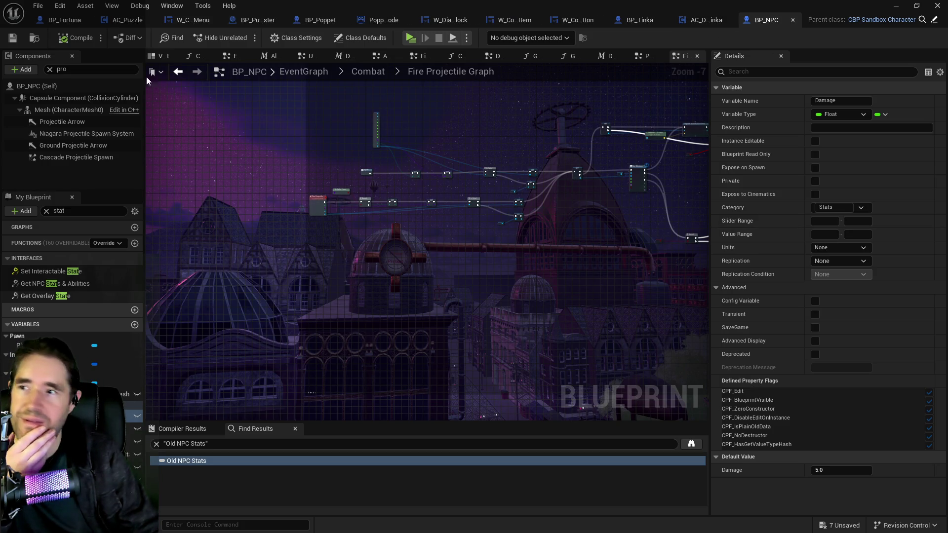
In BP_Poppet, expand the Not Waterproof collectible to review its two dialogue lines.
left_click(303, 24)
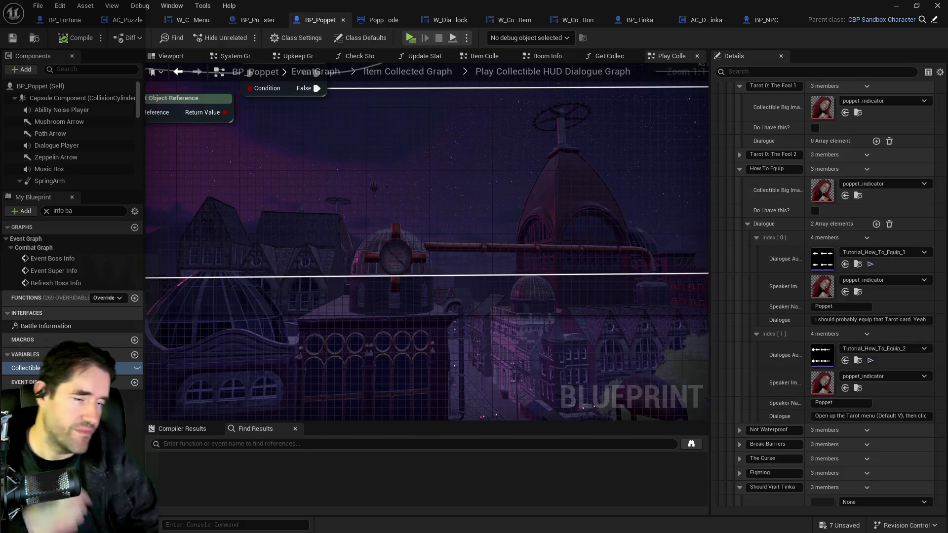
scroll(824, 406, "down", 3)
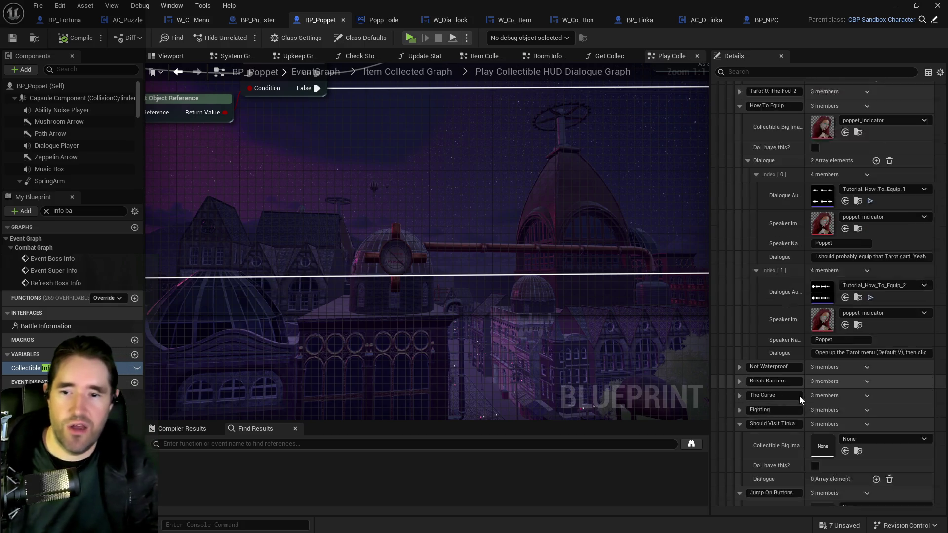
scroll(797, 381, "down", 2)
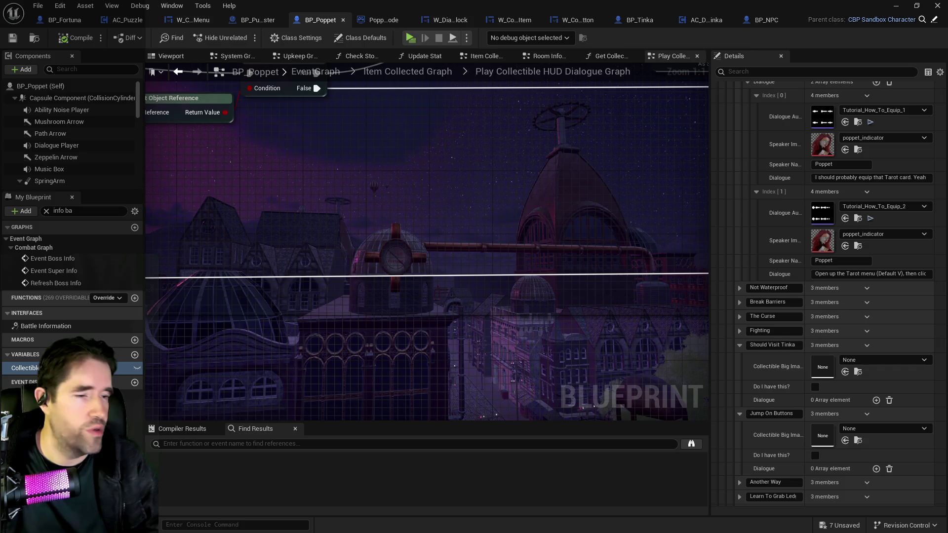
left_click(739, 288)
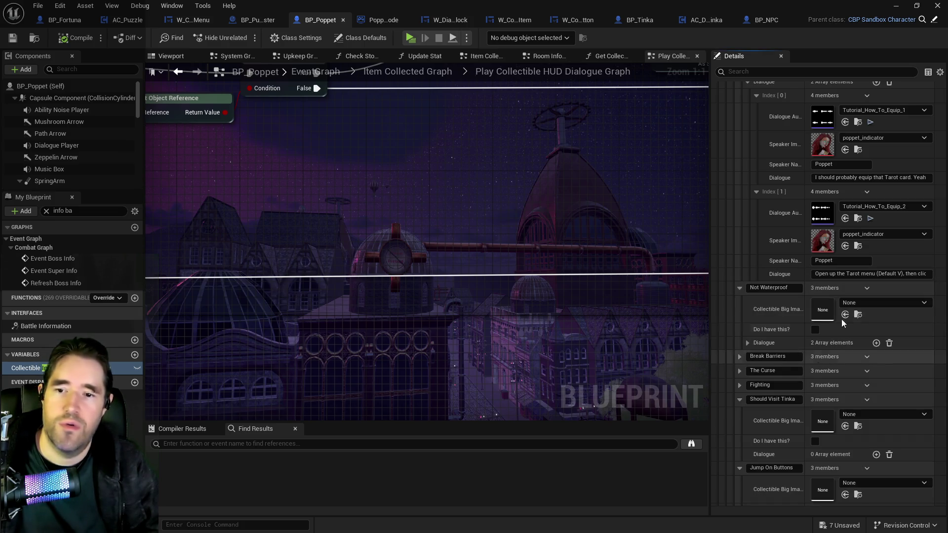
left_click(748, 343)
left_click(757, 357)
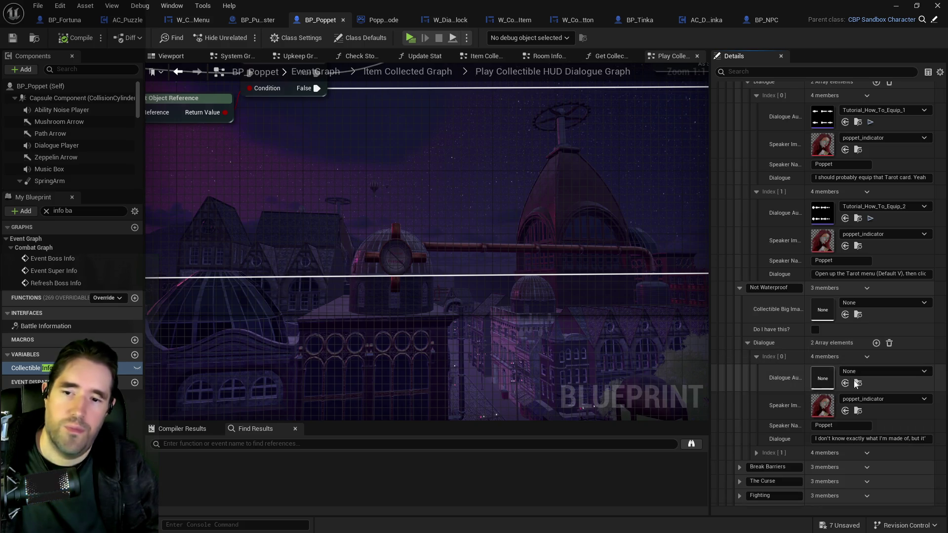
left_click(757, 453)
scroll(775, 447, "down", 3)
left_click(740, 209)
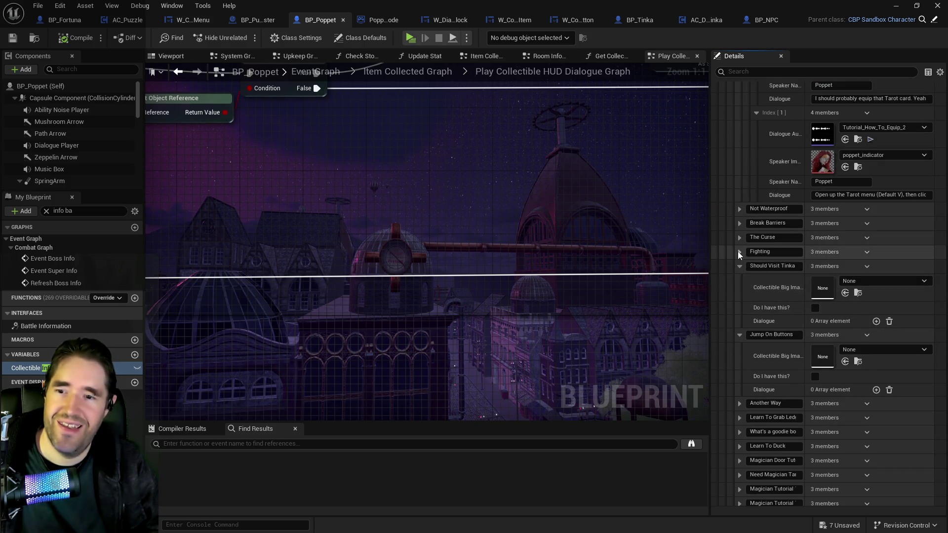
Review The Curse collectible's dialogue lines, then collapse it.
left_click(739, 239)
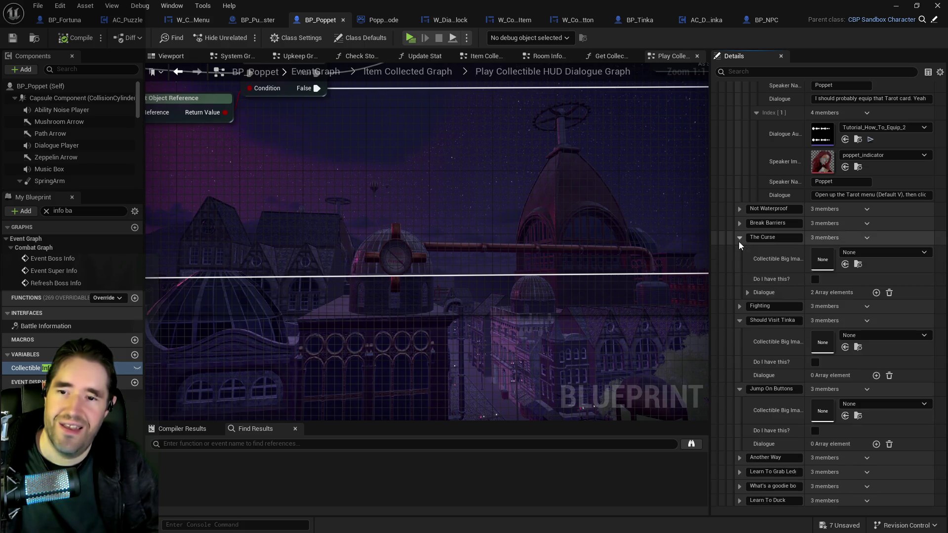
left_click(747, 293)
left_click(756, 306)
left_click(756, 306)
left_click(740, 237)
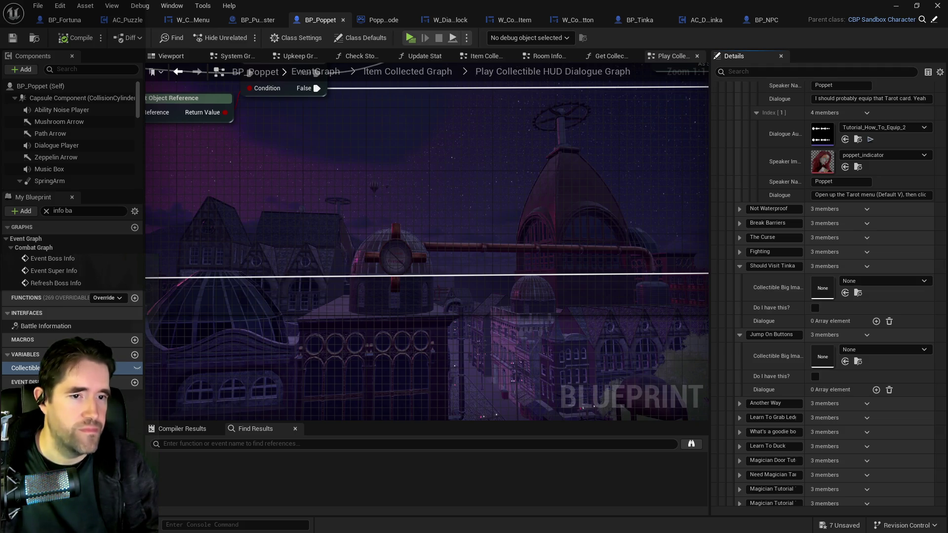
scroll(752, 334, "down", 1)
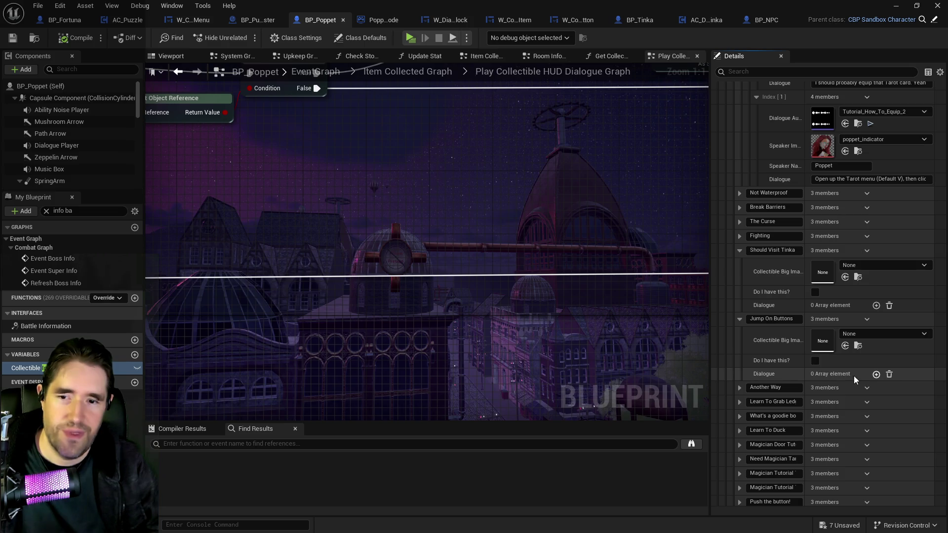
Add a Jump On Buttons dialogue line with poppet_indicator image, pasted text and speaker name Poppet.
left_click(876, 374)
left_click(755, 389)
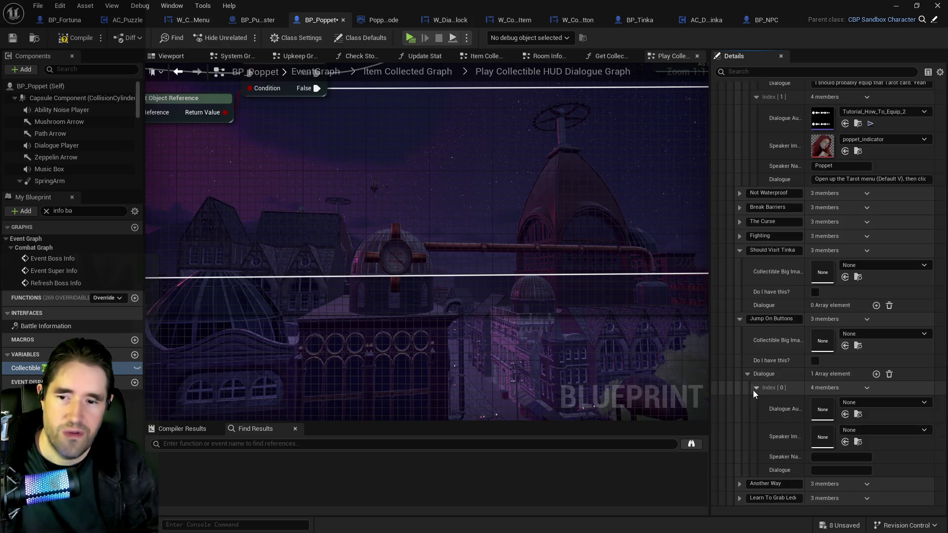
left_click(846, 442)
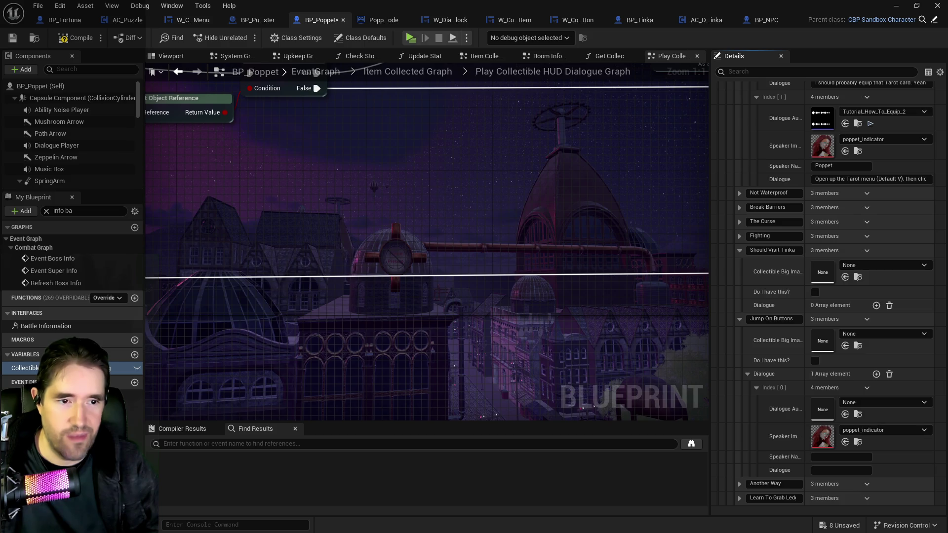
left_click(821, 470)
key("ctrl+v")
left_click(829, 457)
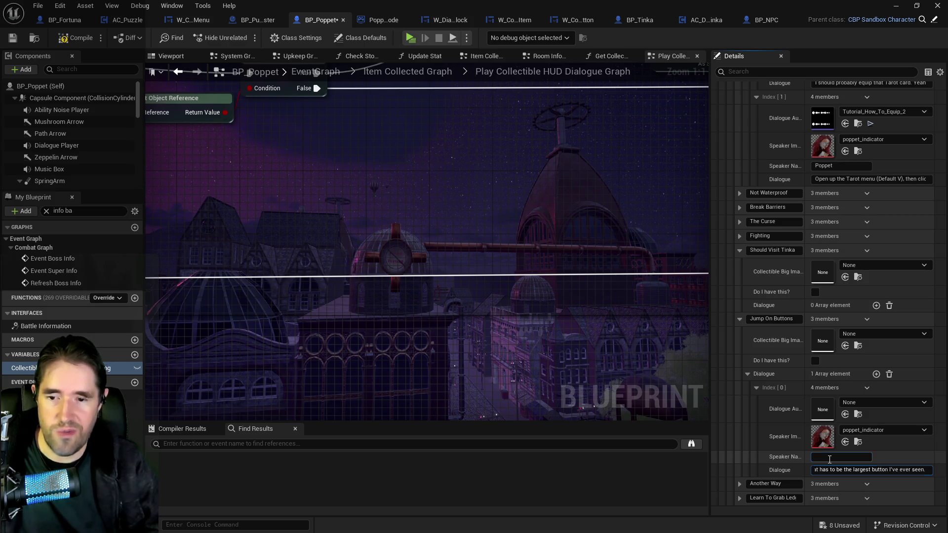
type("Poppet")
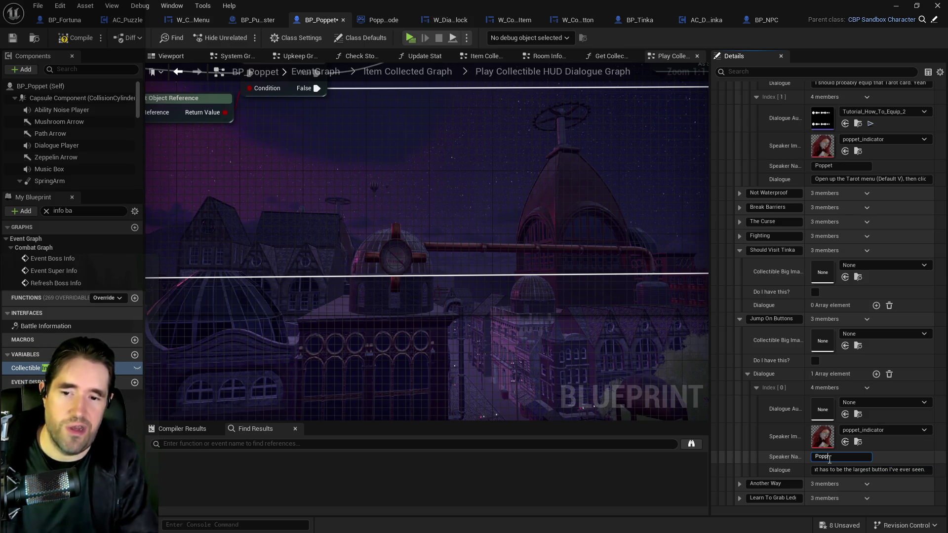
Add a second line with poppet_indicator image, speaker name 'POppet' and pasted dialogue text.
left_click(873, 374)
scroll(753, 455, "down", 2)
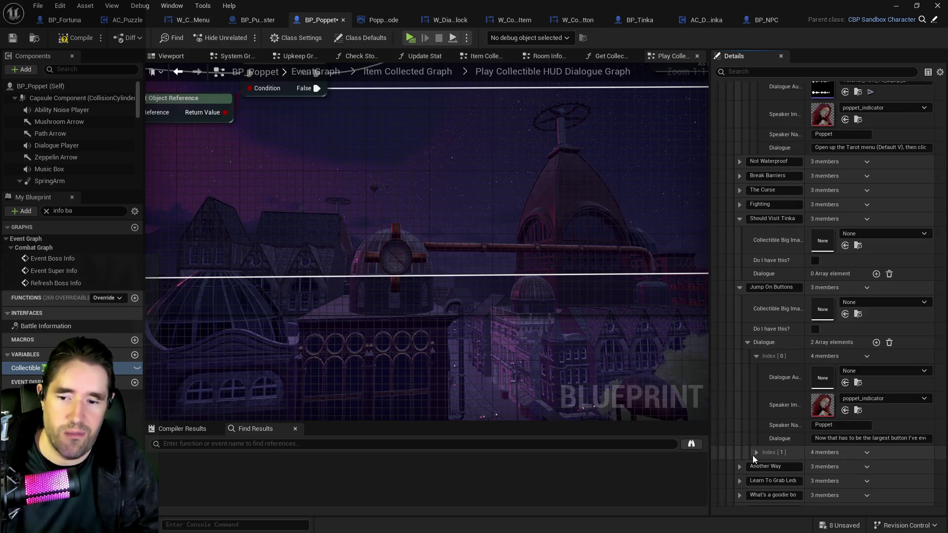
scroll(851, 484, "down", 2)
left_click(845, 444)
left_click(845, 459)
type("POppet")
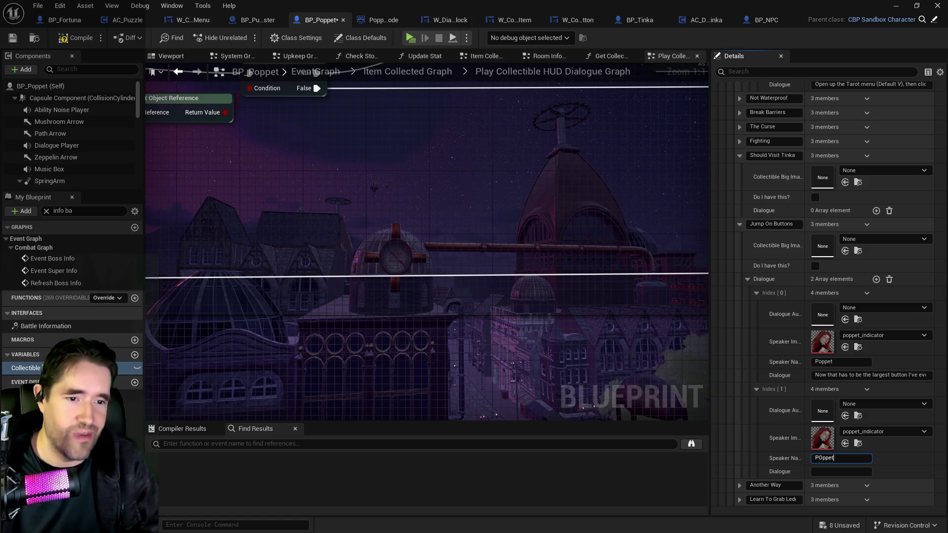
left_click(847, 473)
key("ctrl+v")
Add two more entries and fill the third with the pasted line and speaker name Poppet.
left_click(878, 280)
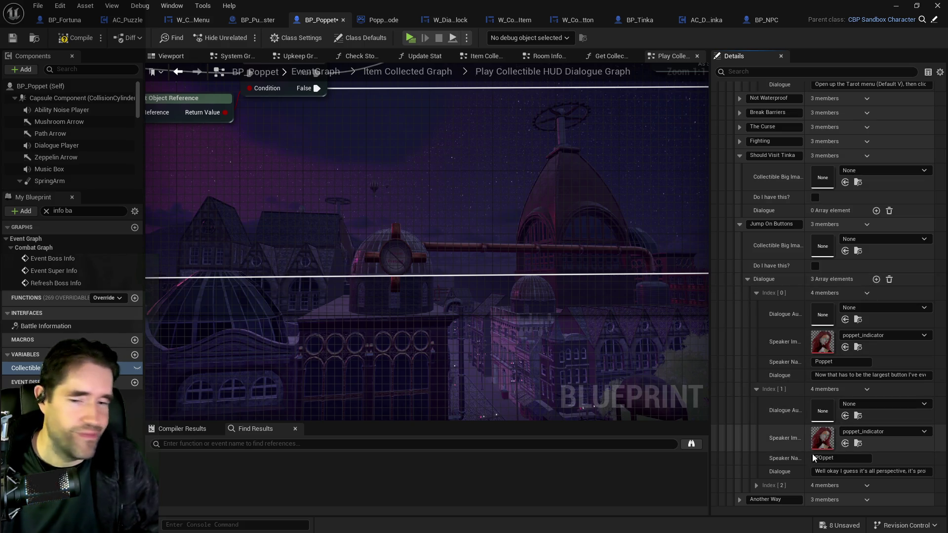
left_click(877, 280)
scroll(780, 419, "down", 2)
left_click(757, 438)
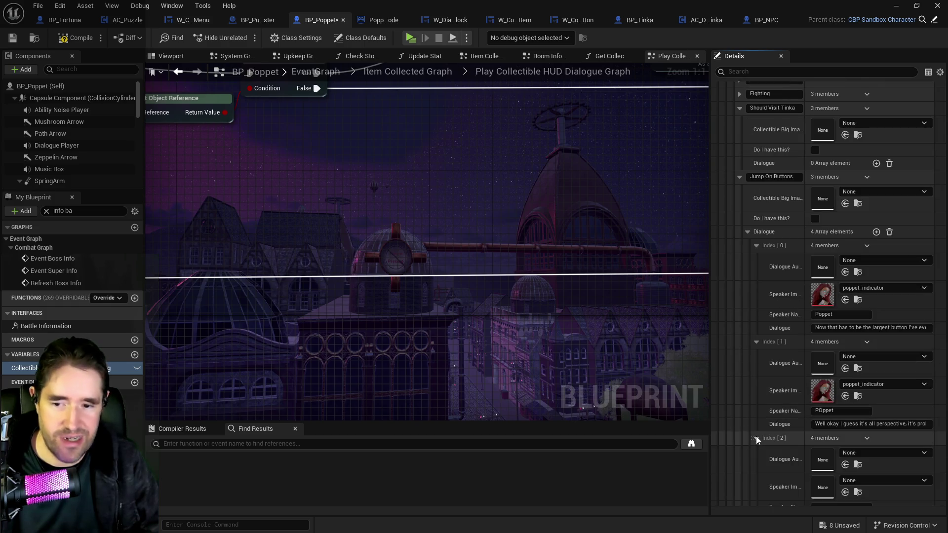
scroll(771, 436, "down", 3)
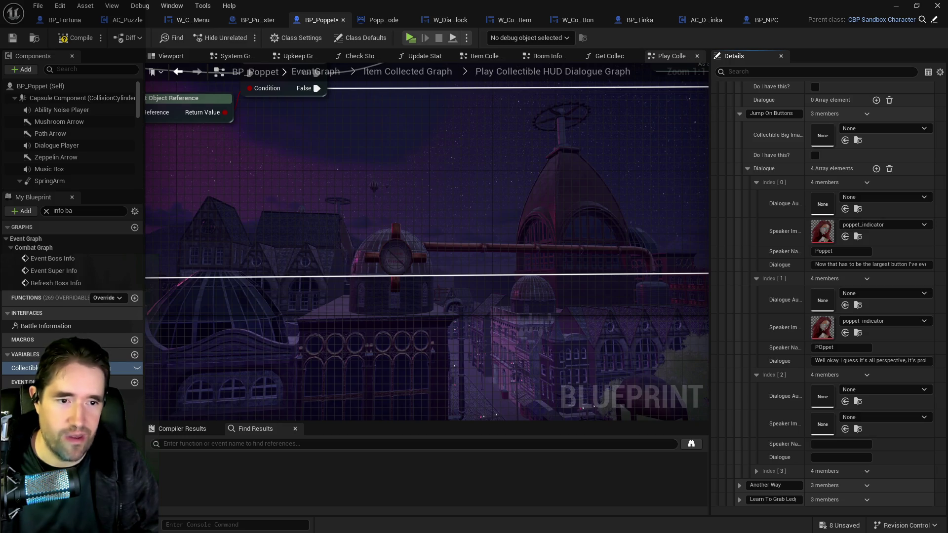
left_click(823, 458)
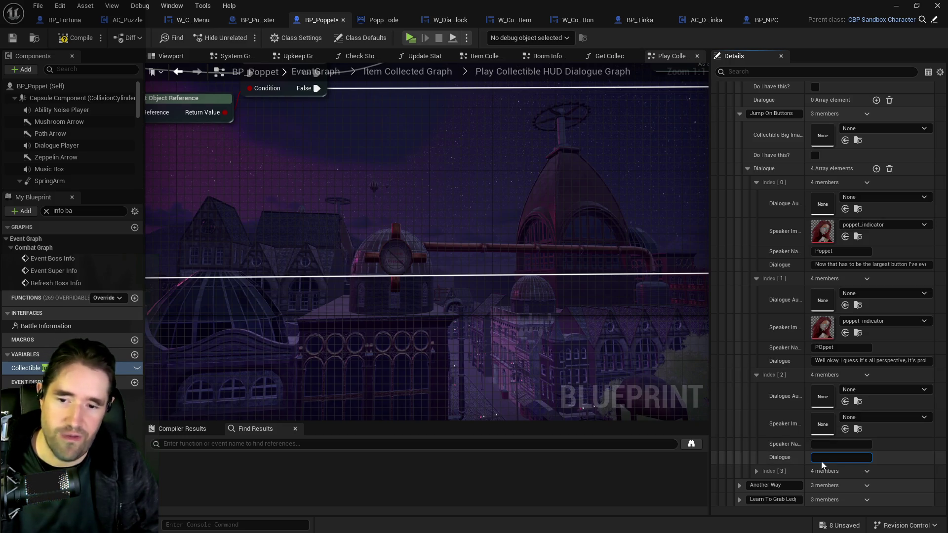
key("ctrl+v")
left_click(823, 444)
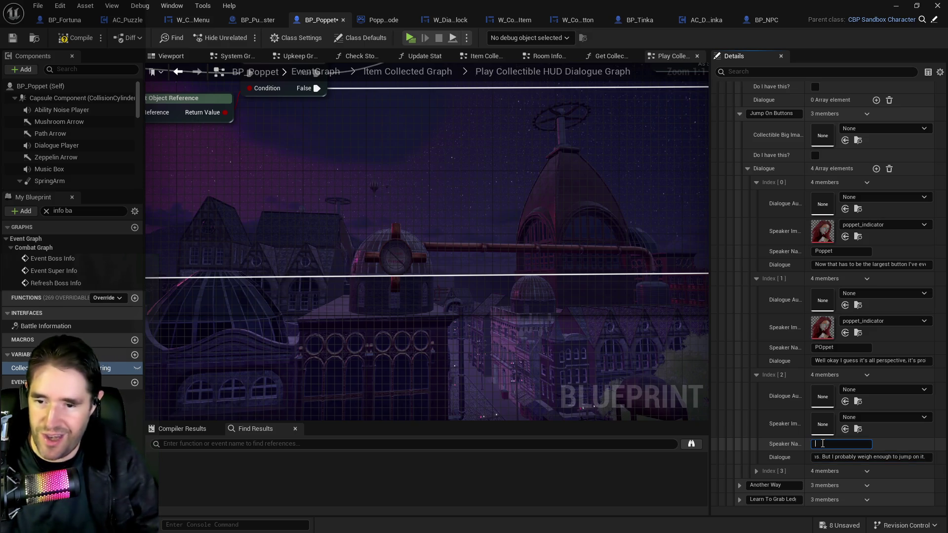
type("Poppet")
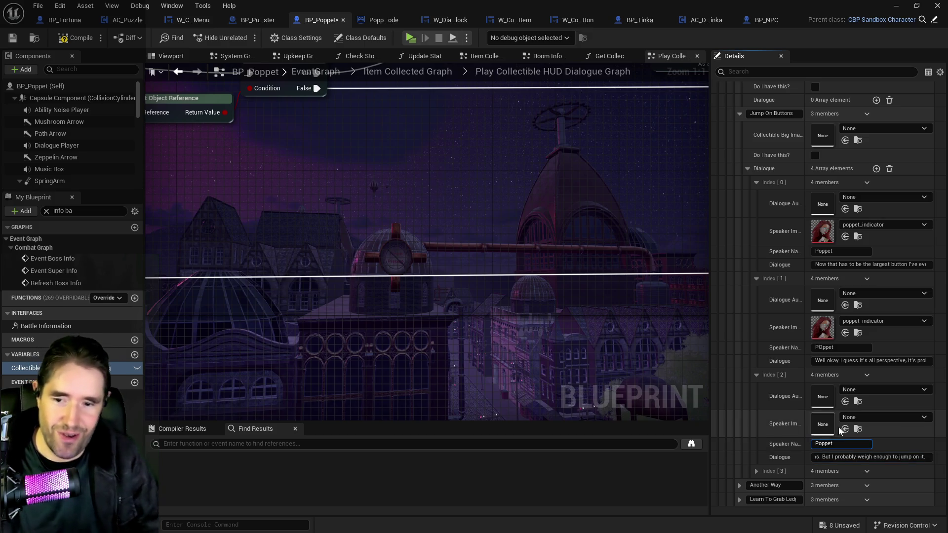
key("Return")
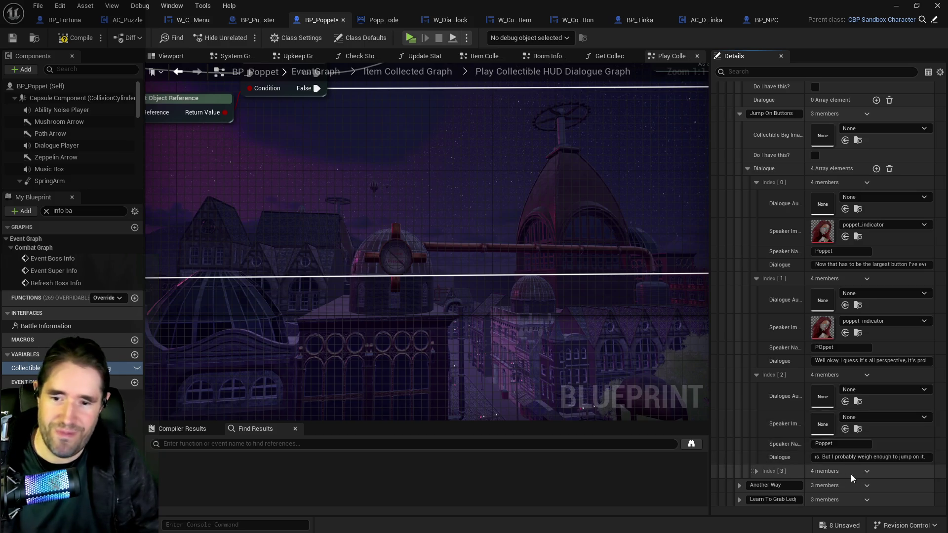
Delete the empty fourth dialogue entry and save BP_Poppet.
left_click(867, 471)
left_click(869, 500)
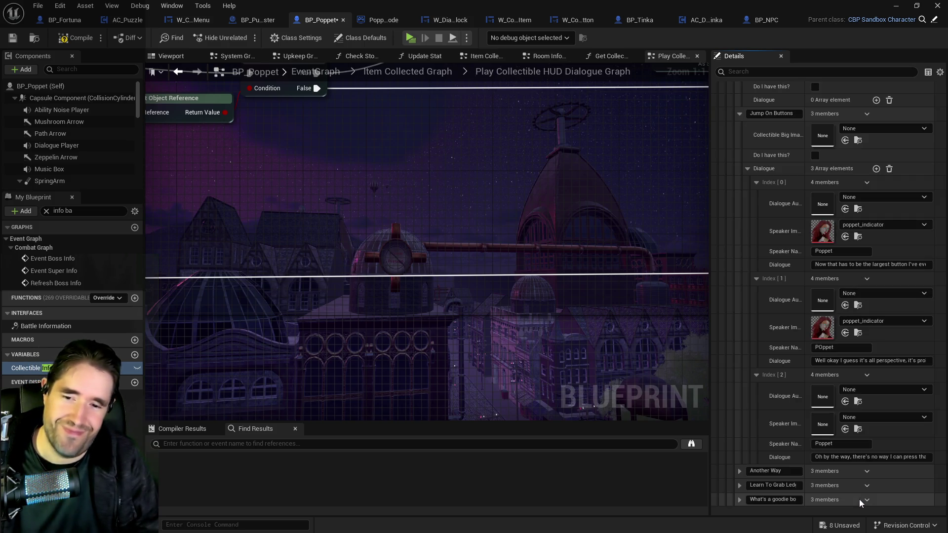
key("ctrl+shift+s")
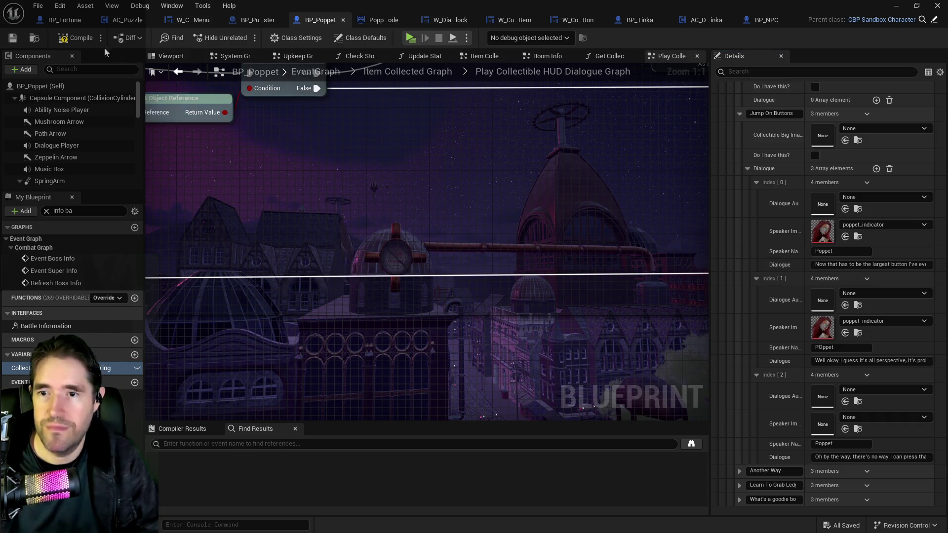
Compile BP_Poppet and assign poppet_indicator as the third Jump On Buttons entry's speaker image.
left_click(76, 39)
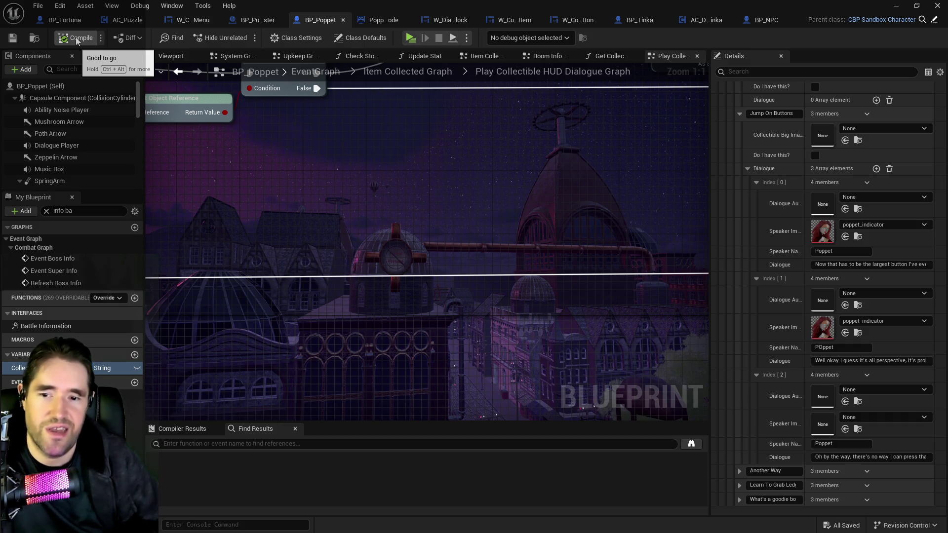
left_click(846, 430)
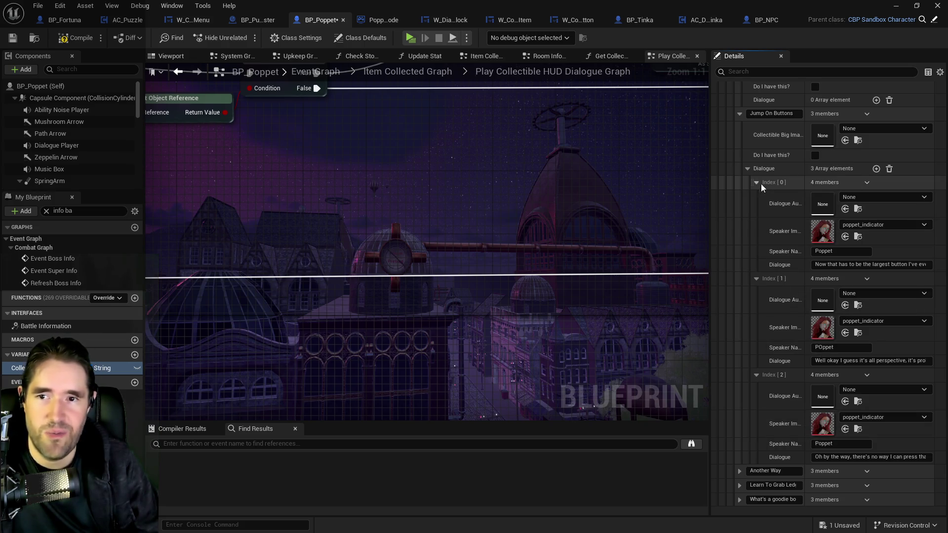
left_click(739, 115)
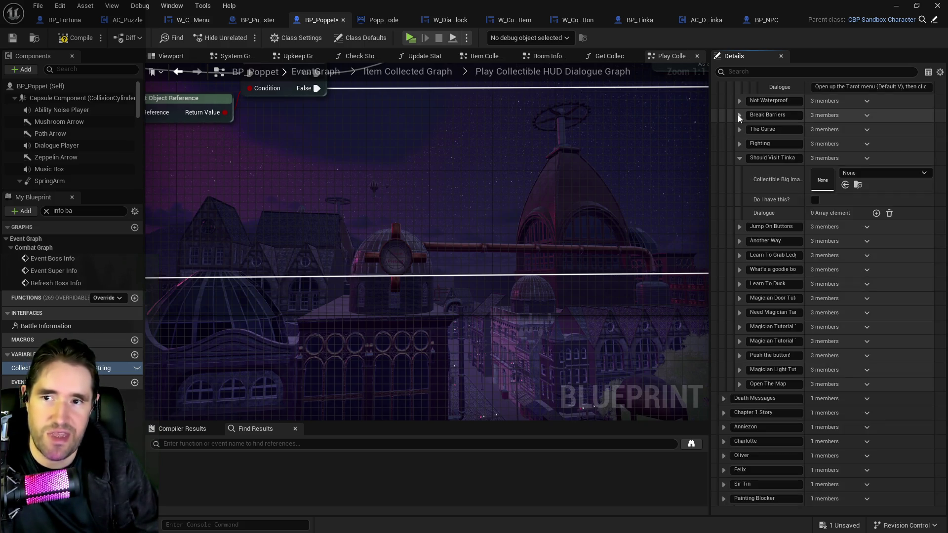
Review The Curse's existing dialogue entries, then set Another Way's Collectible Big Image to poppet_indicator.
left_click(740, 242)
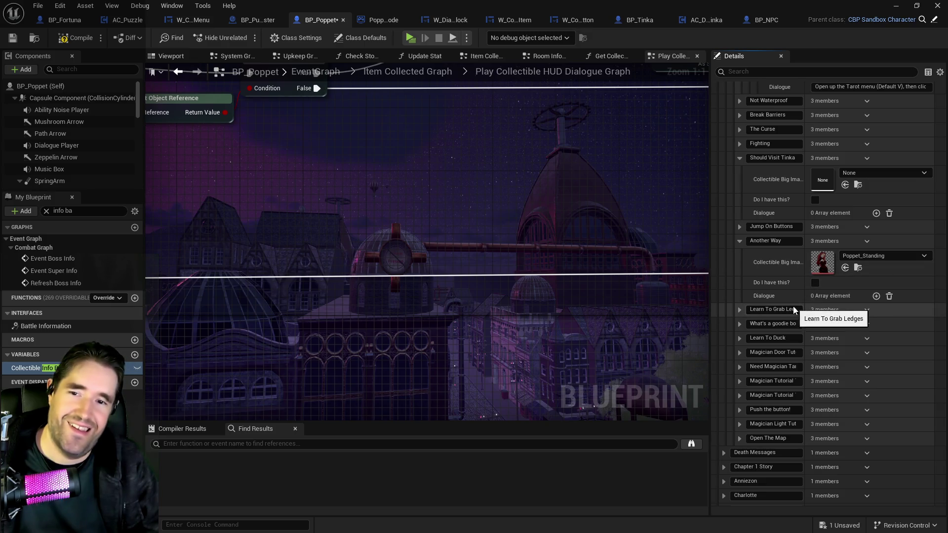
scroll(864, 281, "up", 4)
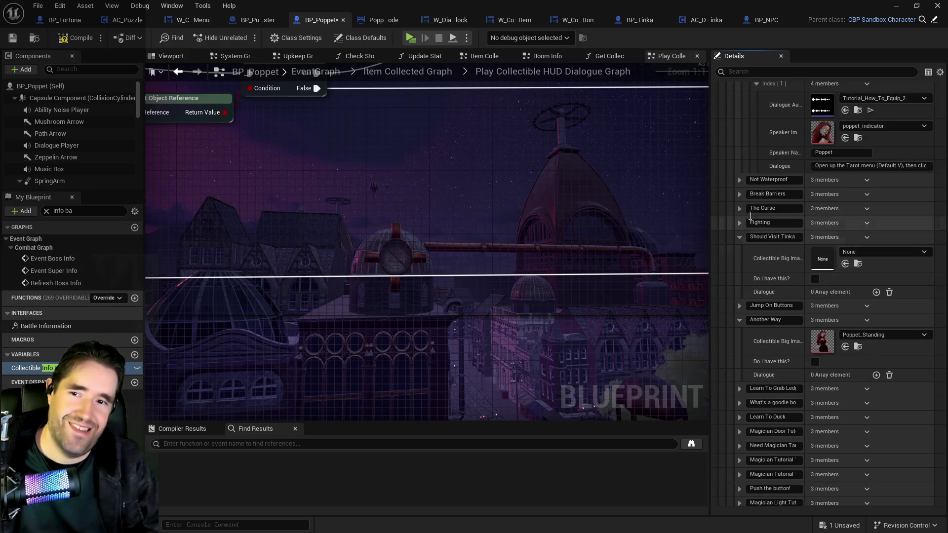
left_click(740, 223)
left_click(740, 209)
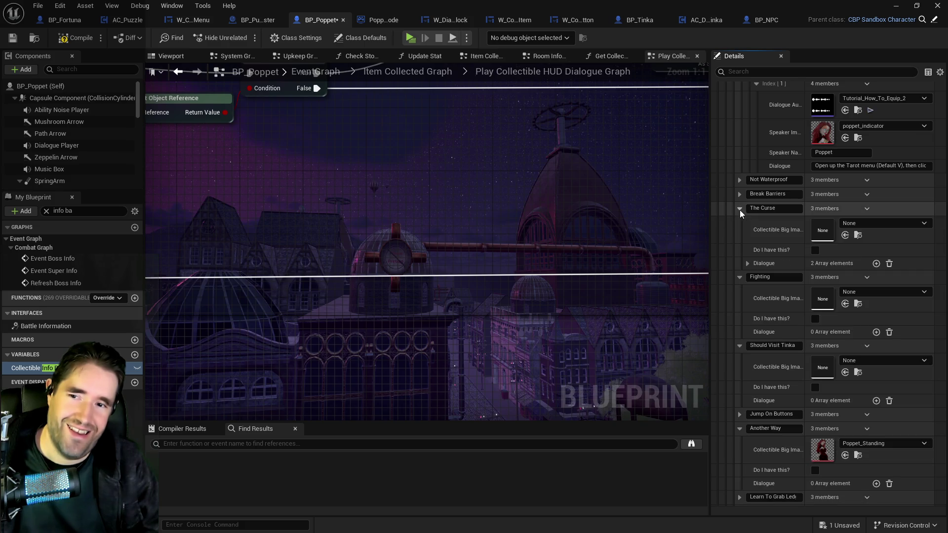
left_click(748, 263)
left_click(757, 291)
left_click(757, 277)
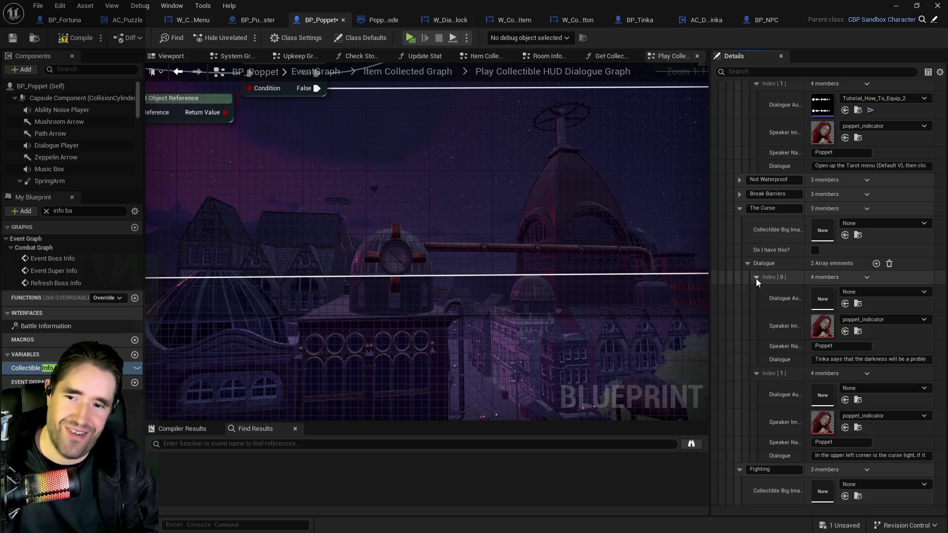
left_click(739, 208)
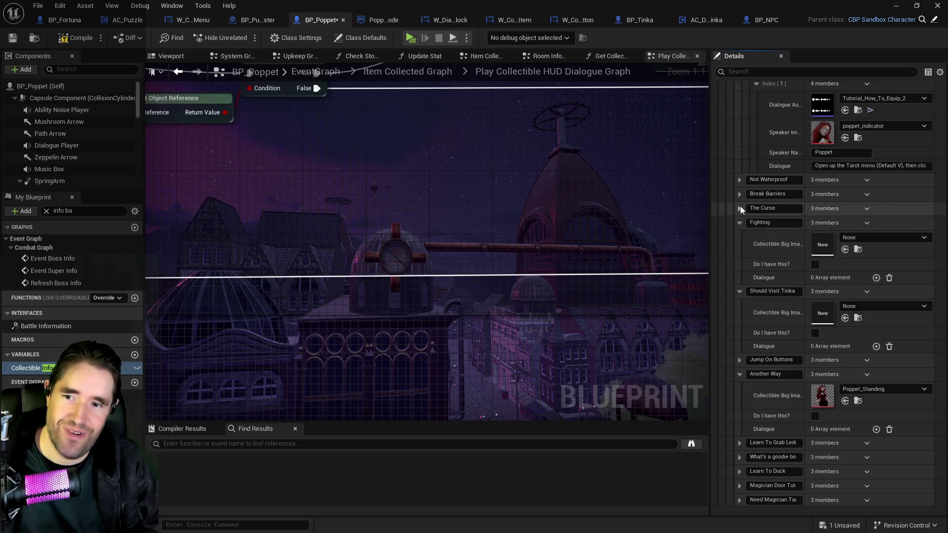
scroll(757, 357, "down", 2)
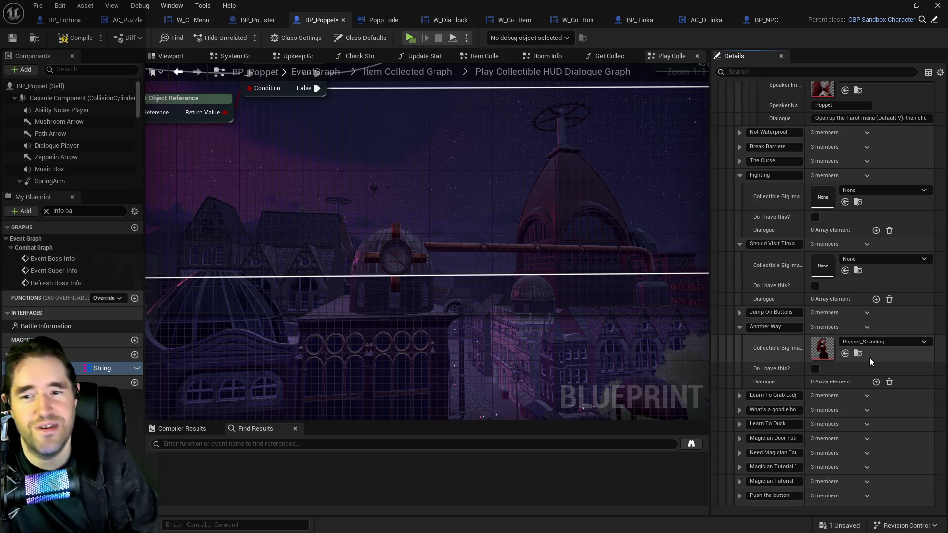
left_click(845, 354)
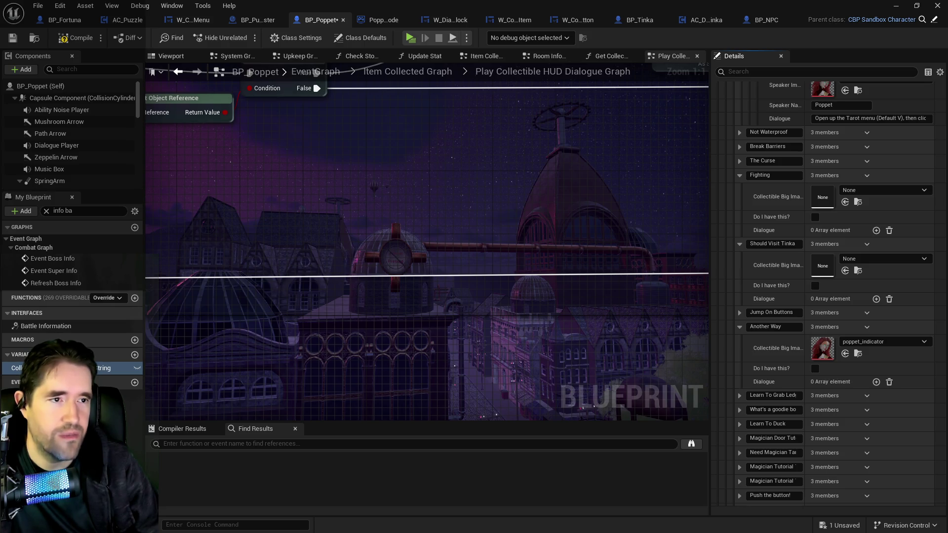
Add a dialogue entry to What's a goodie box with poppet_indicator and the pasted tarot-card line.
scroll(875, 381, "down", 2)
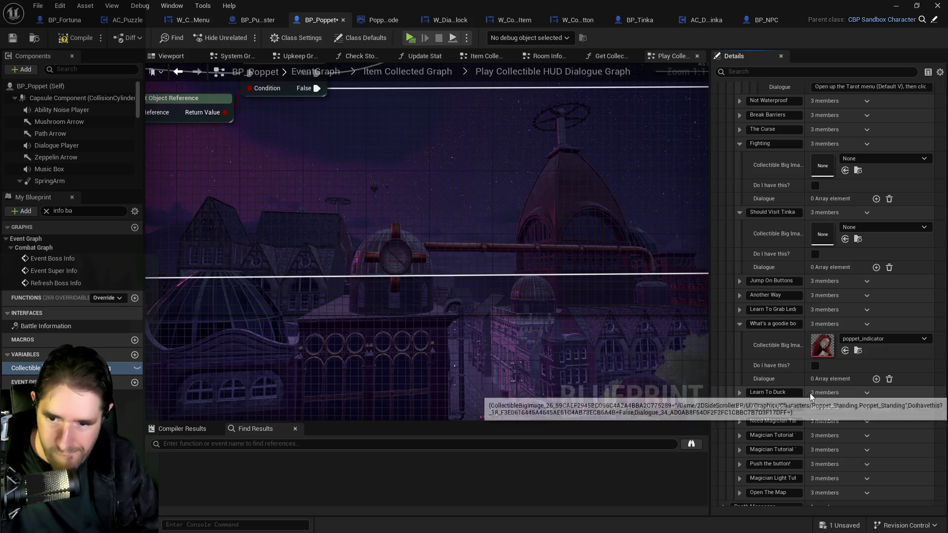
left_click(875, 380)
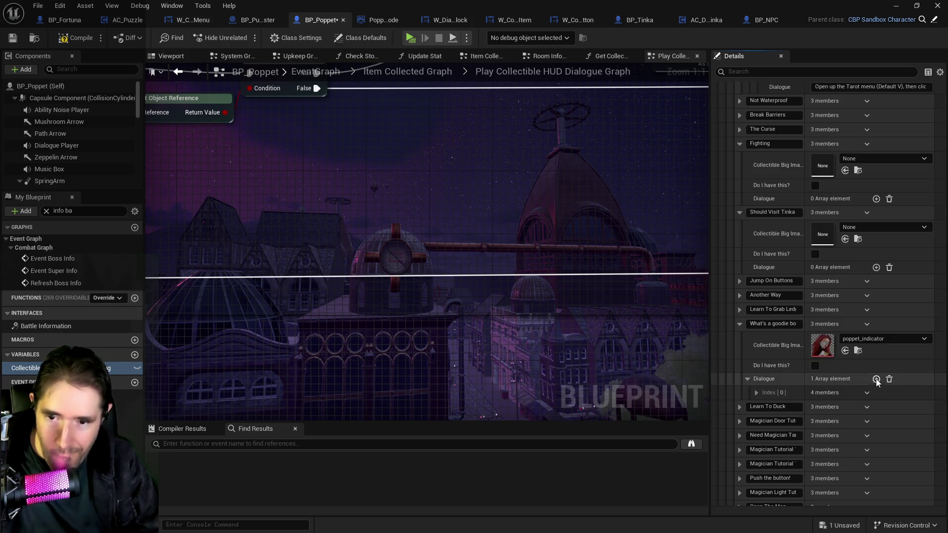
left_click(758, 393)
left_click(846, 447)
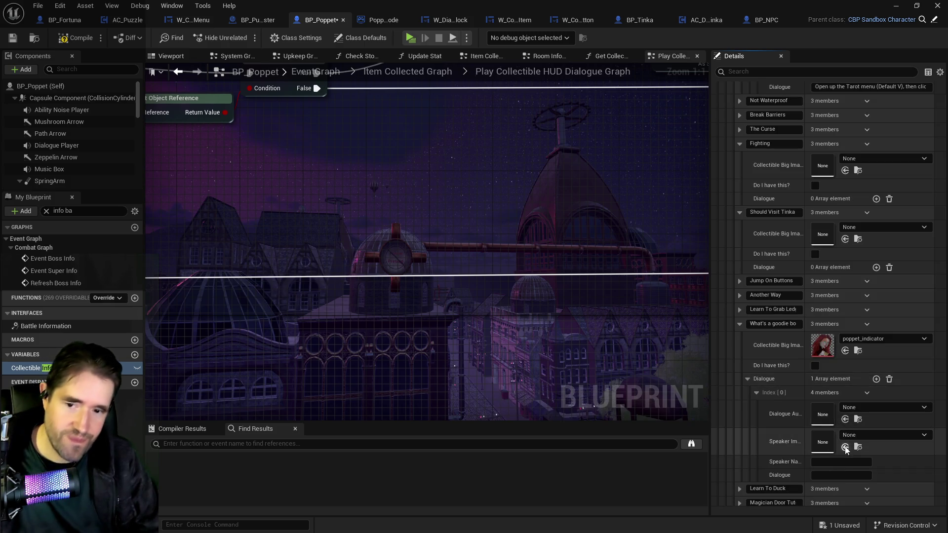
left_click(829, 475)
key("ctrl+v")
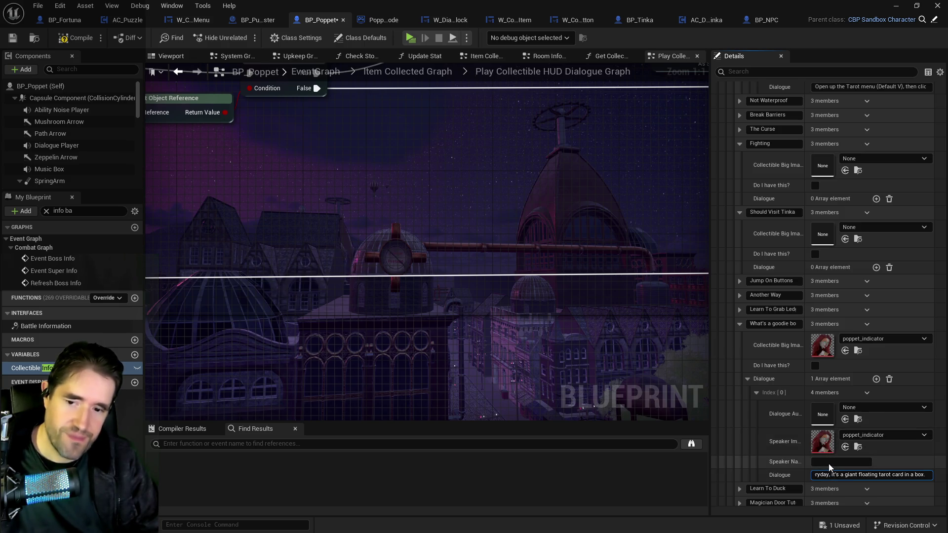
Name the first line's speaker Poppet, and add a second Poppet line with a poppet_indicator portrait.
left_click(829, 461)
type("Poppet")
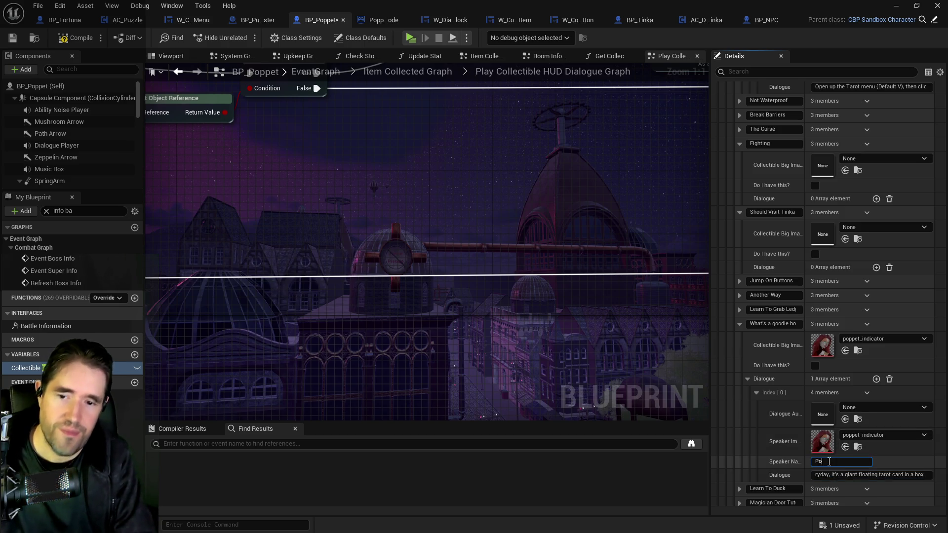
left_click(877, 379)
scroll(864, 481, "down", 2)
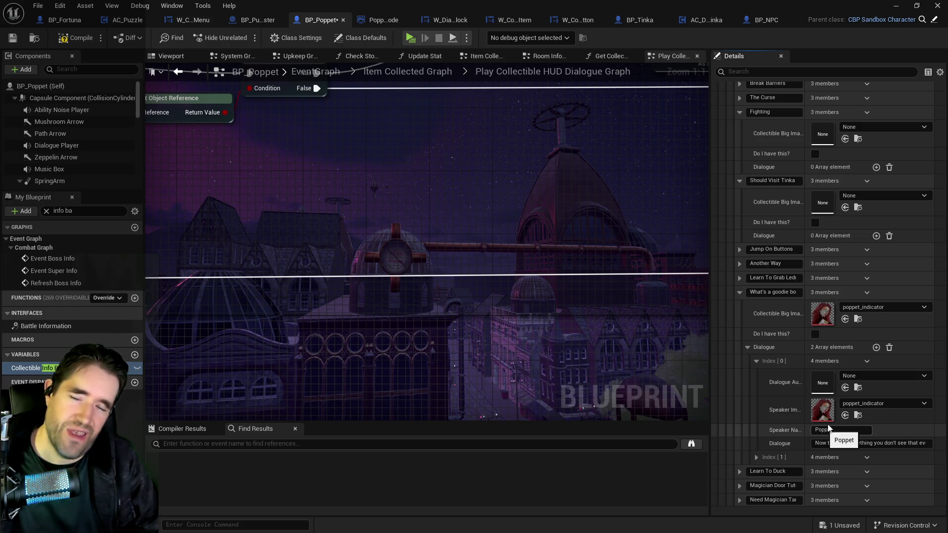
left_click(757, 457)
scroll(789, 475, "down", 2)
scroll(789, 475, "down", 1)
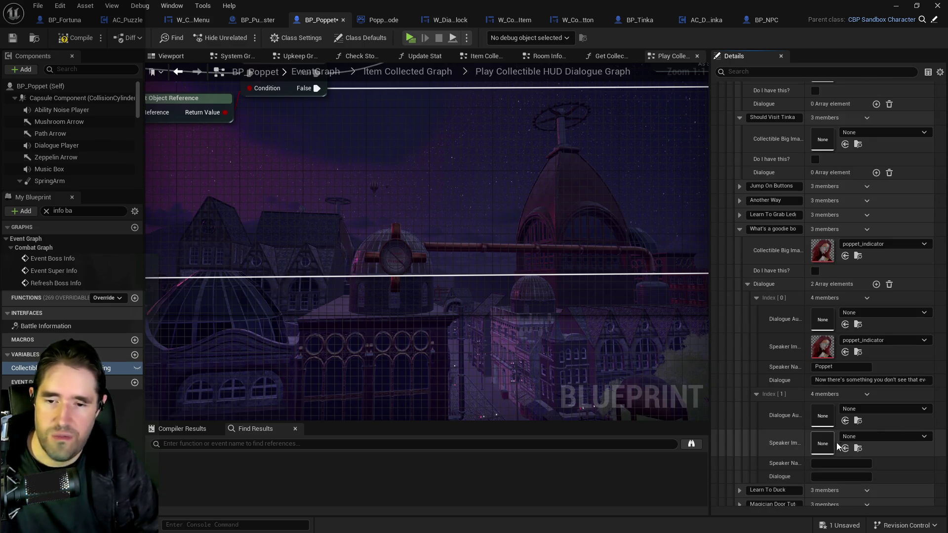
left_click(845, 448)
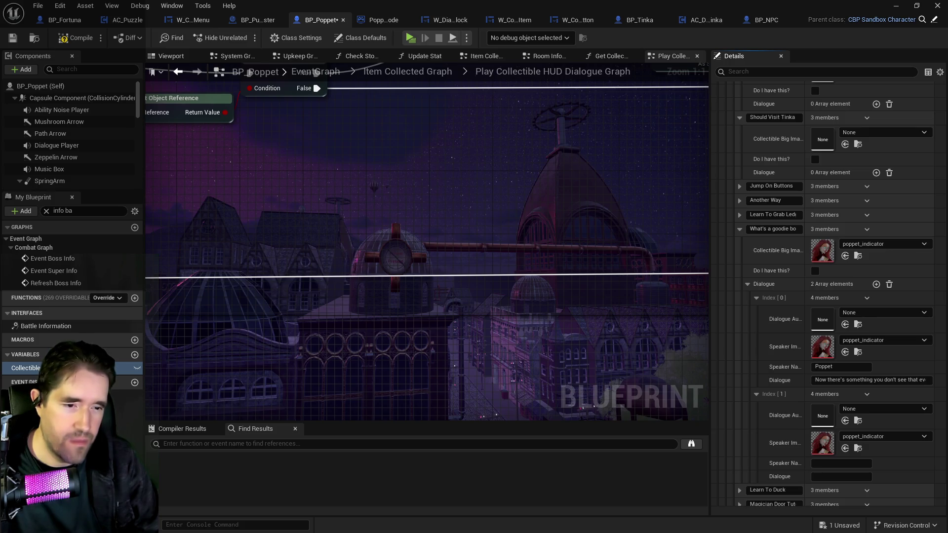
left_click(824, 476)
key("ctrl+v")
left_click(824, 463)
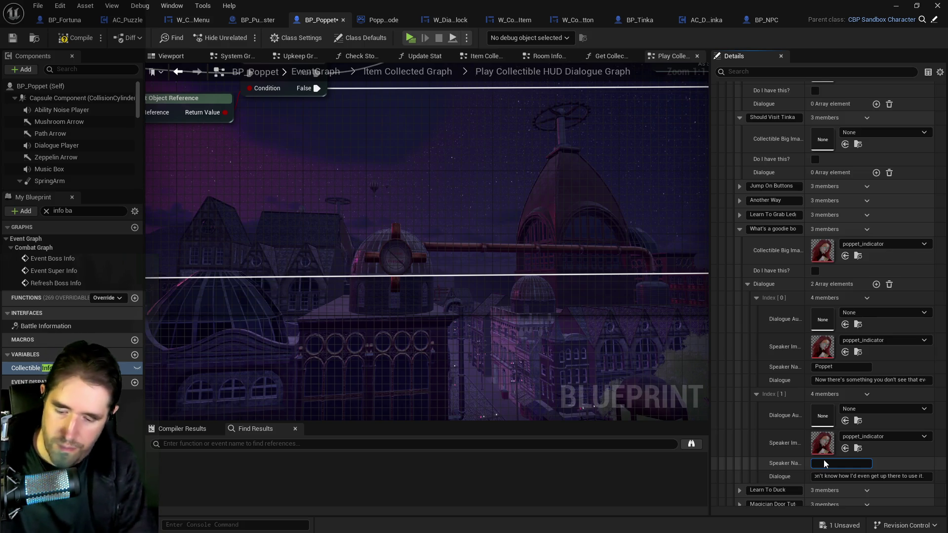
type("Poppet")
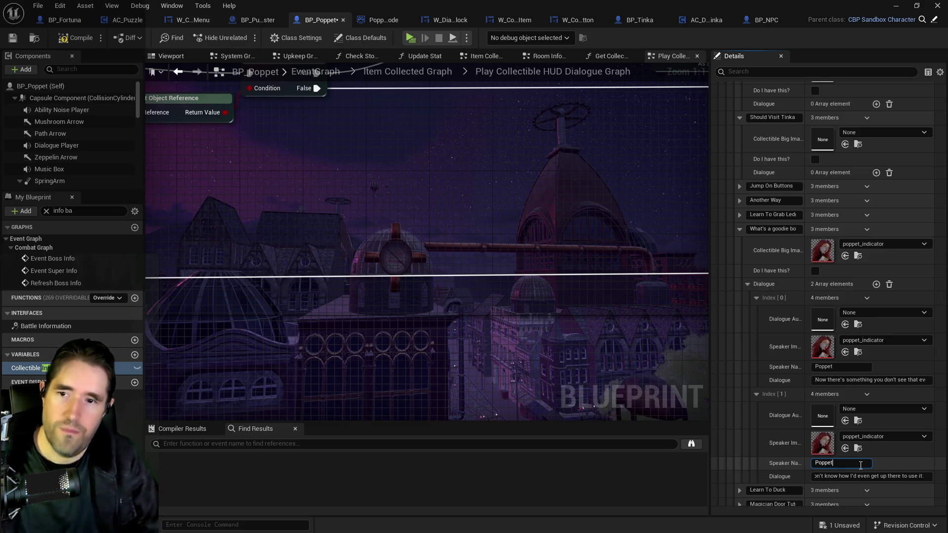
Add a third Poppet line ending 'I'm not ruling anything out.' with a poppet_indicator portrait.
scroll(763, 417, "down", 4)
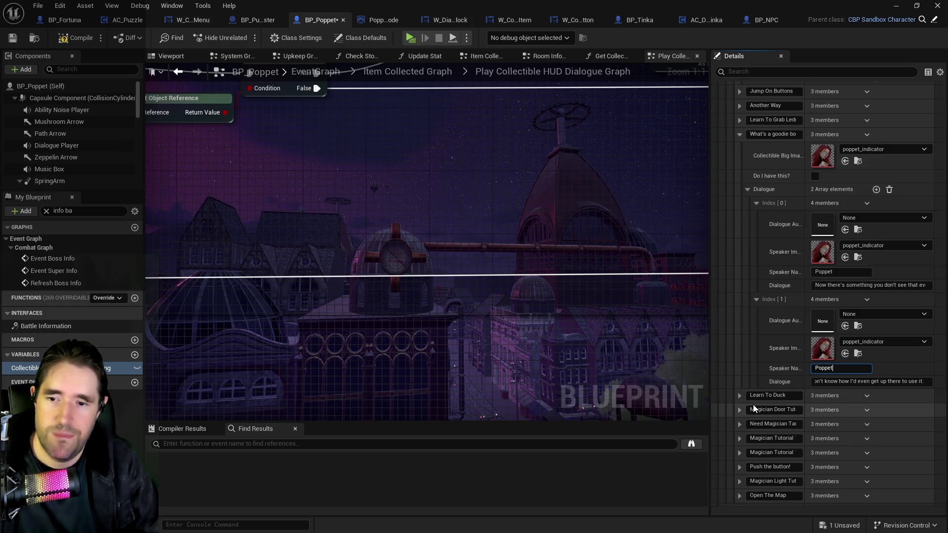
scroll(884, 227, "up", 1)
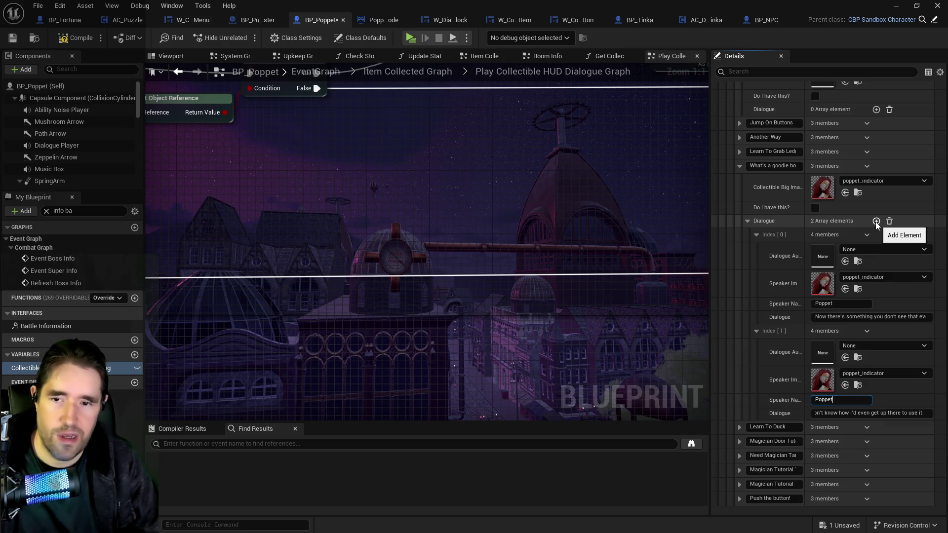
left_click(877, 221)
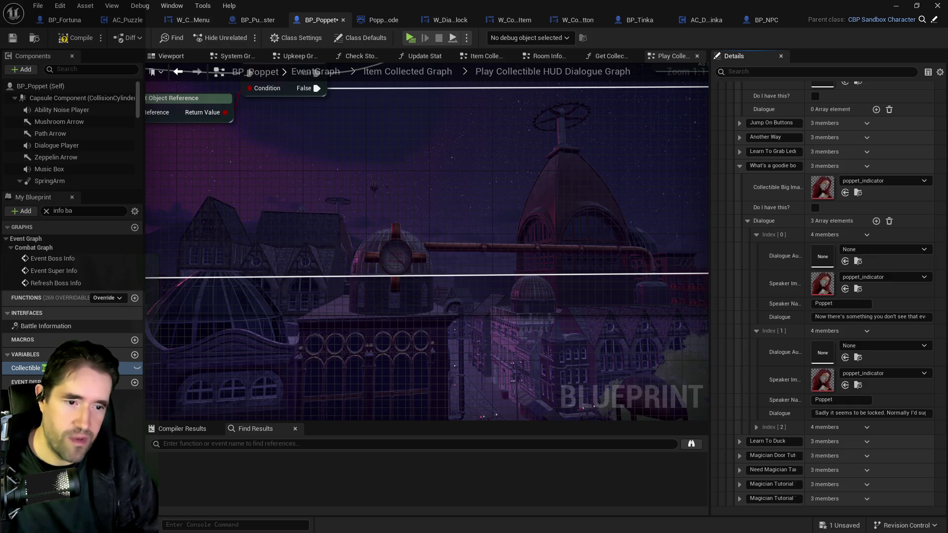
left_click(756, 426)
scroll(761, 433, "down", 2)
left_click(825, 462)
key("ctrl+v")
left_click(821, 449)
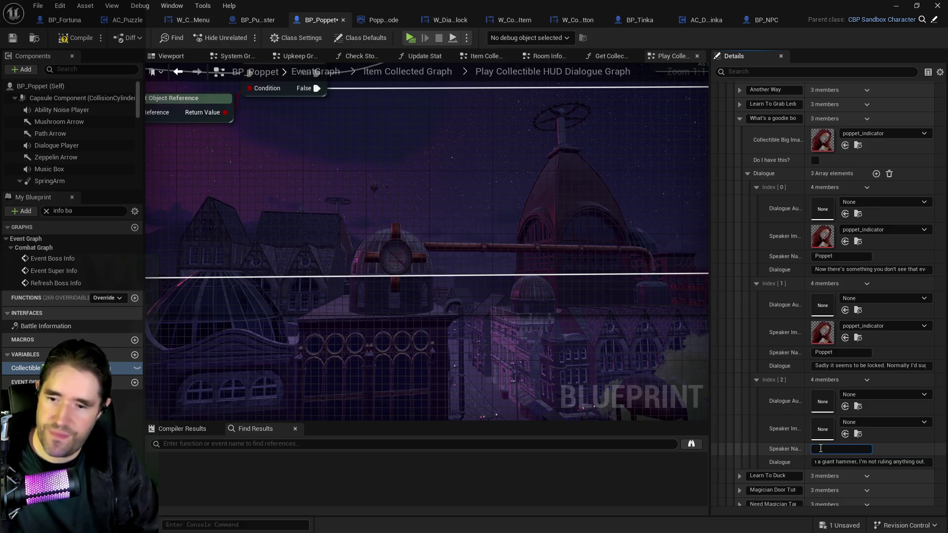
type("Poppet")
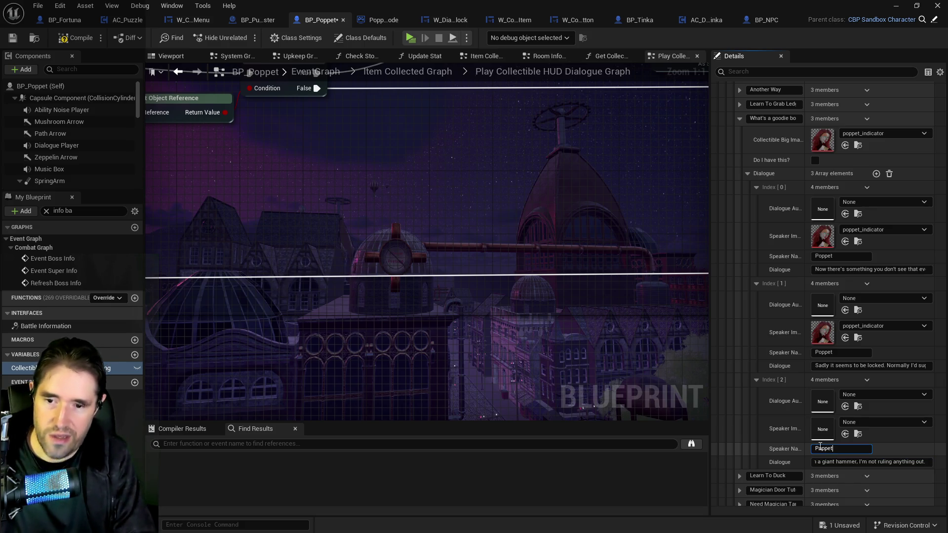
left_click(845, 435)
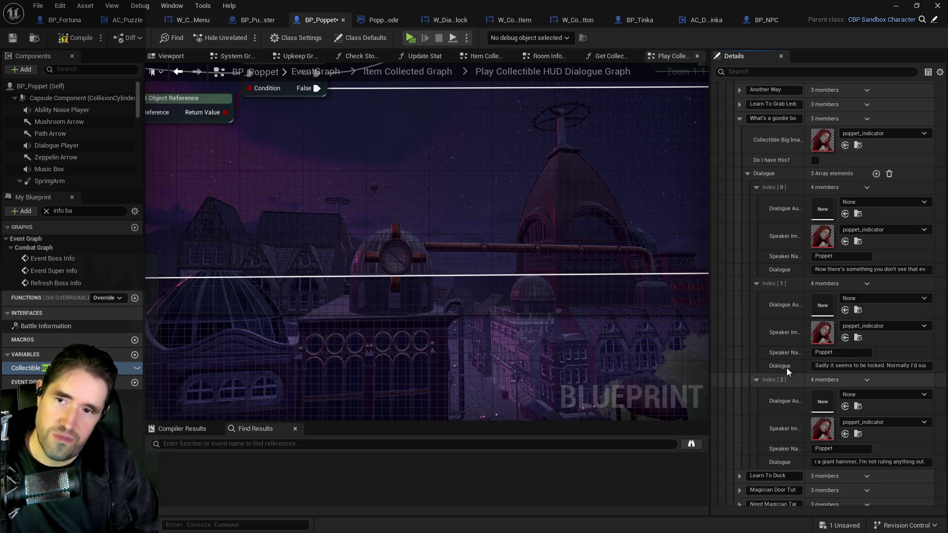
left_click(748, 174)
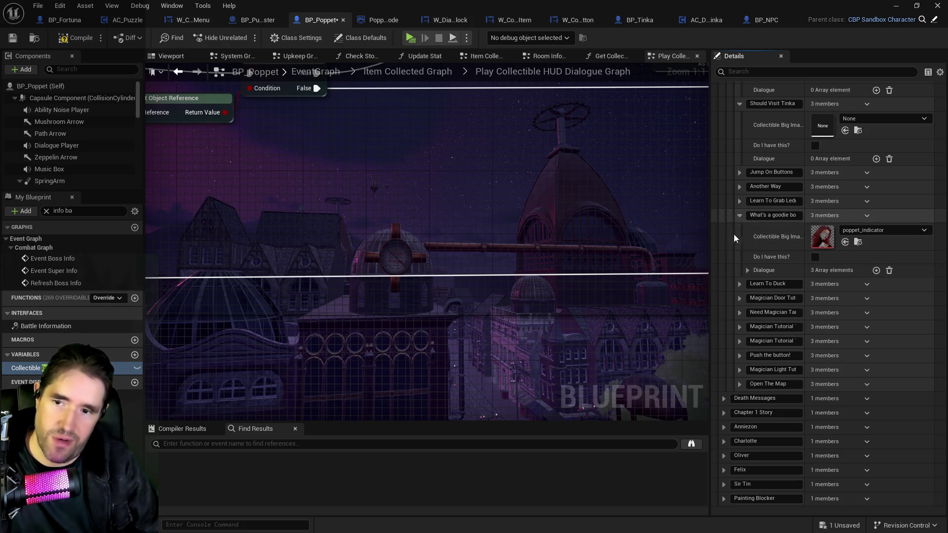
Give Learn To Duck the poppet_indicator Big Image and a Poppet line ending 'Press Ctrl to duck.'.
left_click(740, 284)
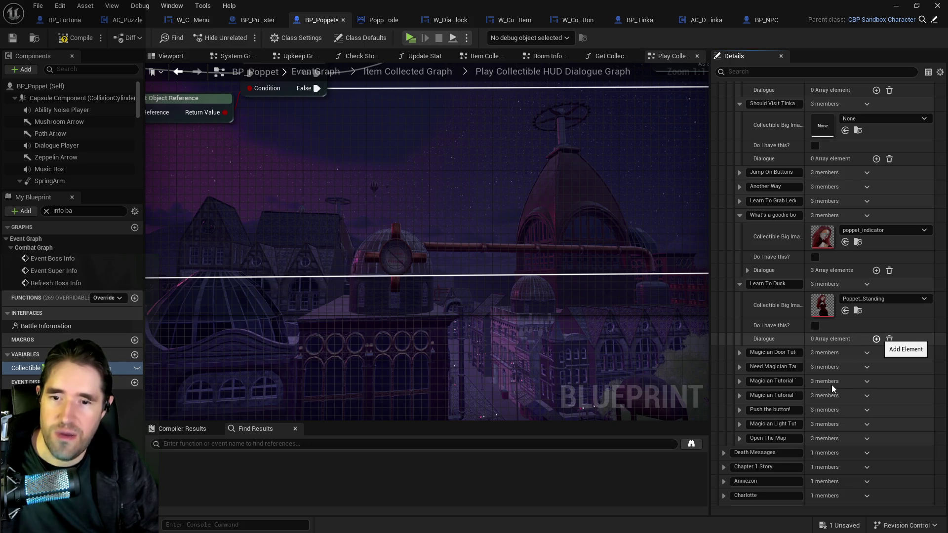
left_click(877, 338)
left_click(845, 311)
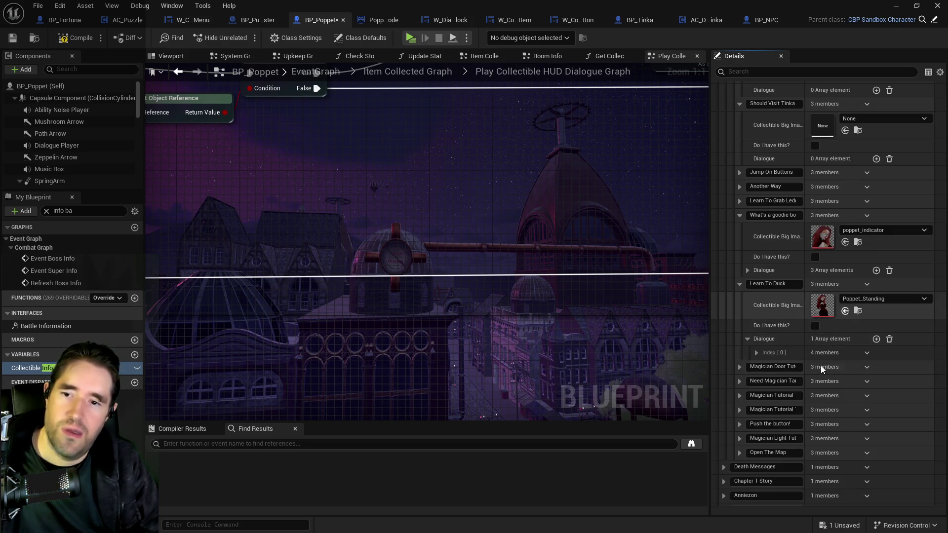
left_click(757, 353)
left_click(822, 434)
key("ctrl+v")
left_click(833, 421)
type("P")
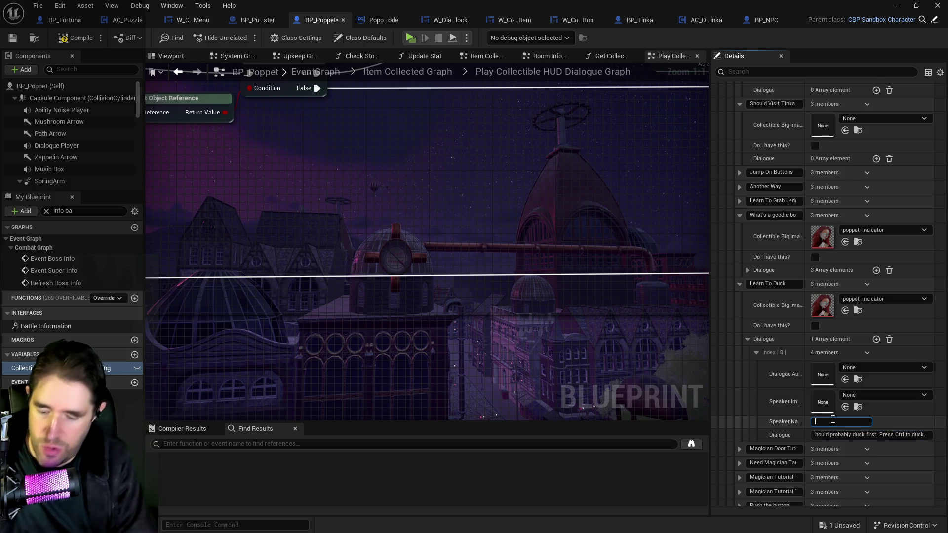
type("oppet")
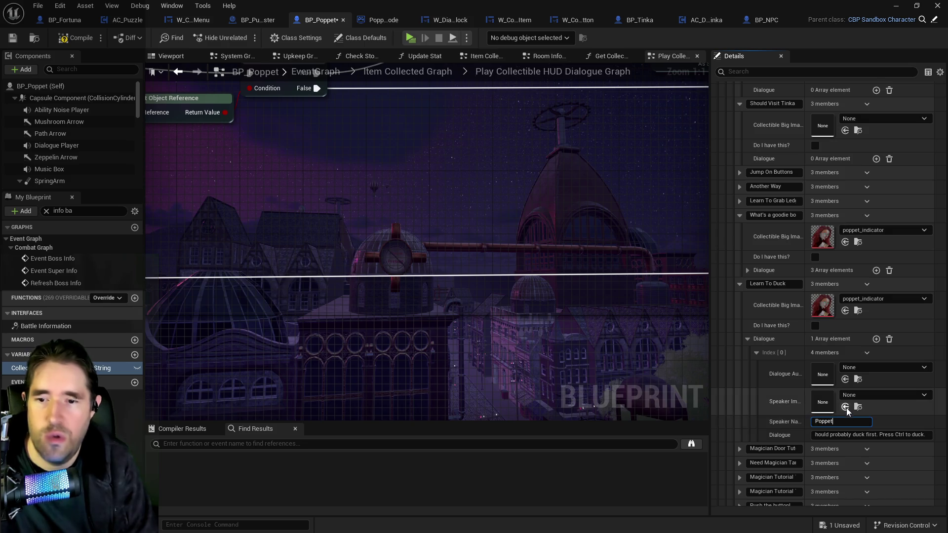
key("Return")
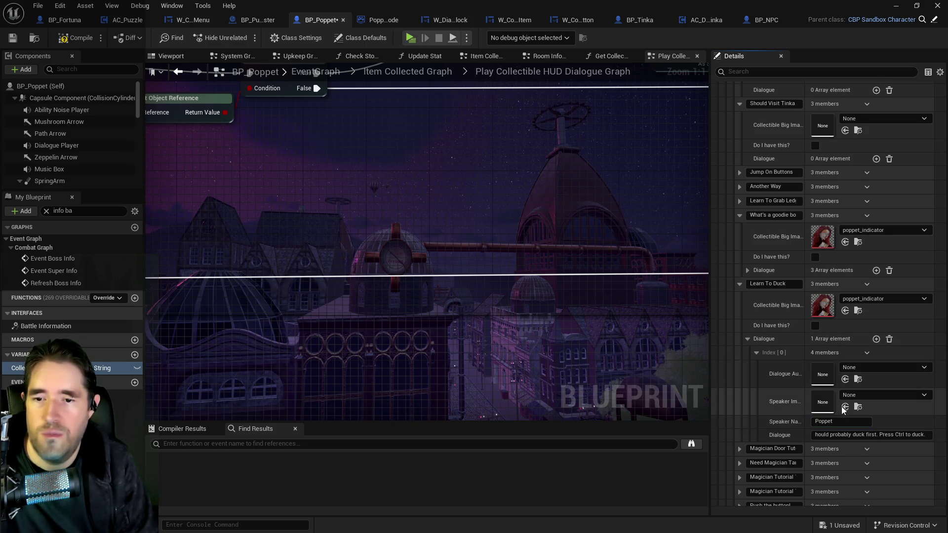
left_click(845, 406)
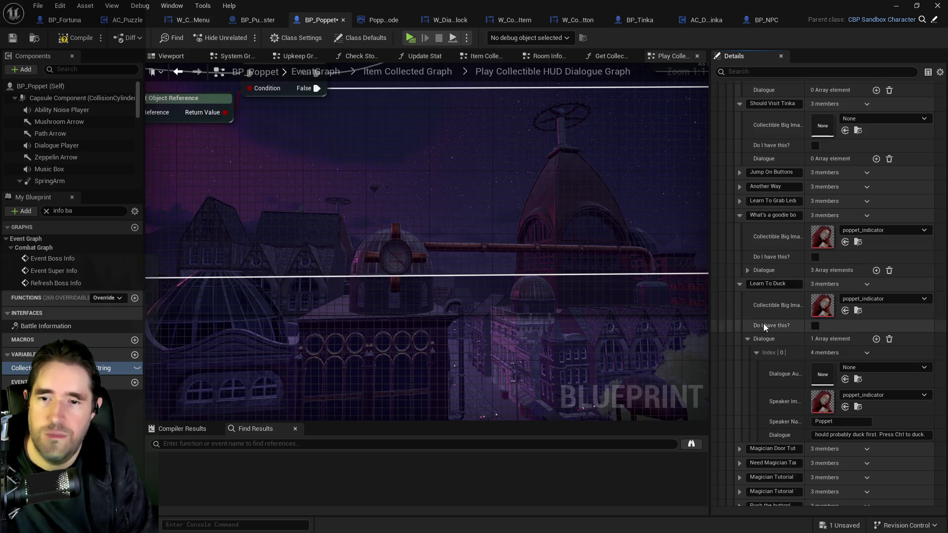
left_click(755, 354)
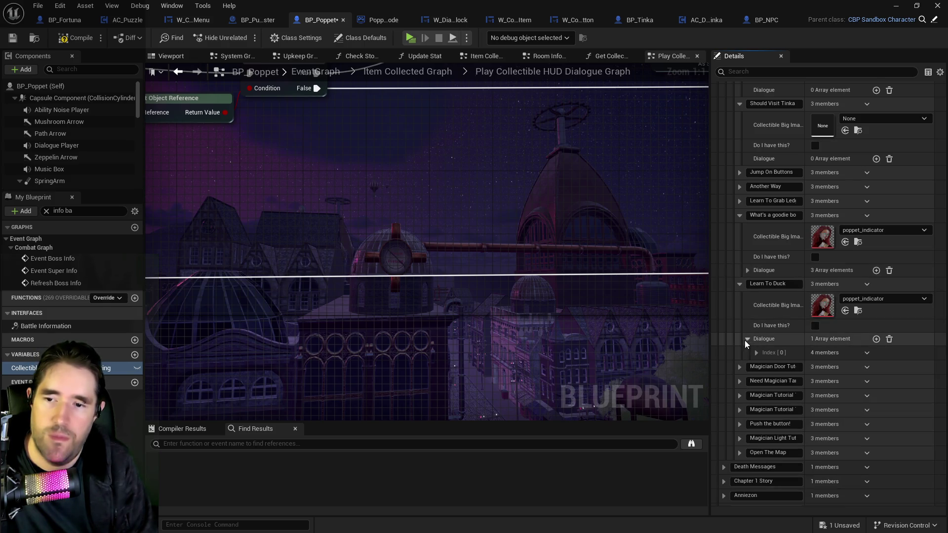
Add a Poppet line with poppet_indicator to Magician Door Tut, then compile BP_Poppet.
left_click(740, 368)
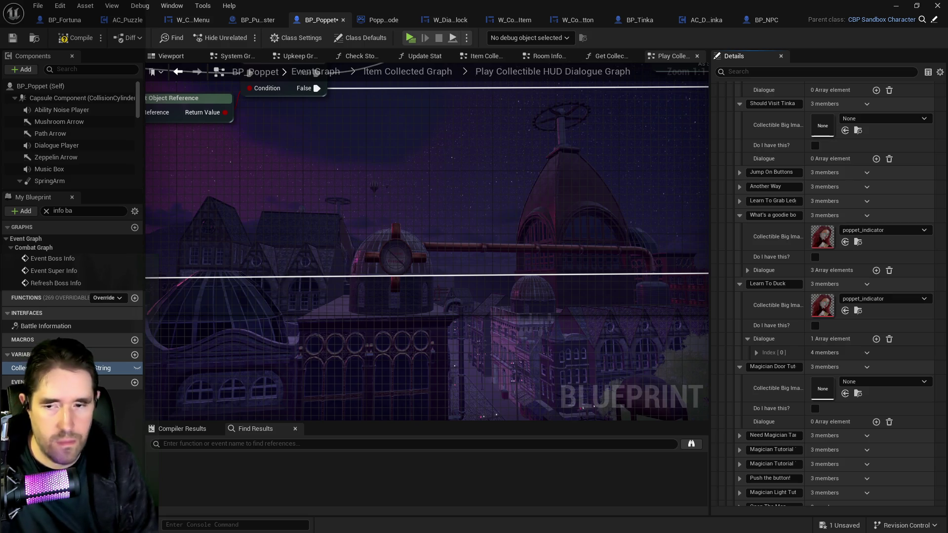
left_click(877, 422)
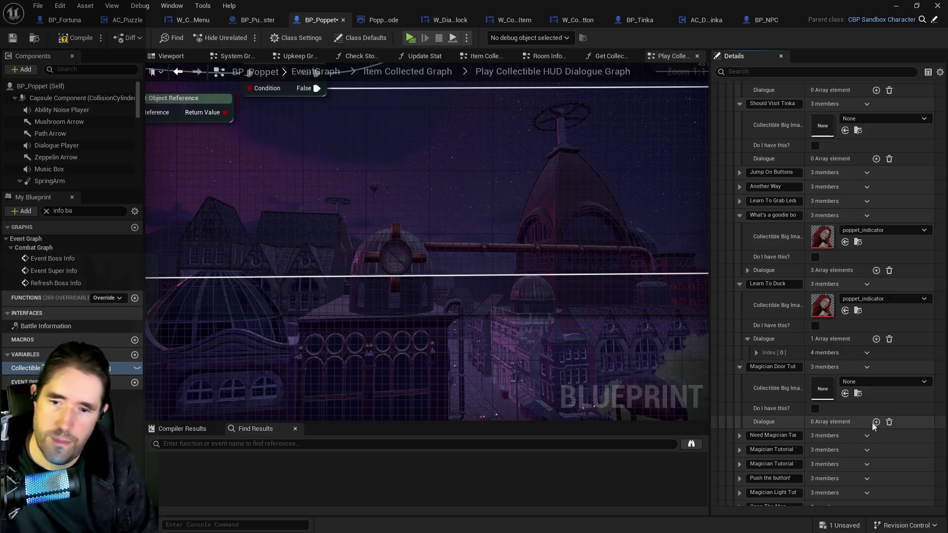
left_click(756, 436)
scroll(839, 440, "down", 2)
left_click(844, 444)
left_click(834, 458)
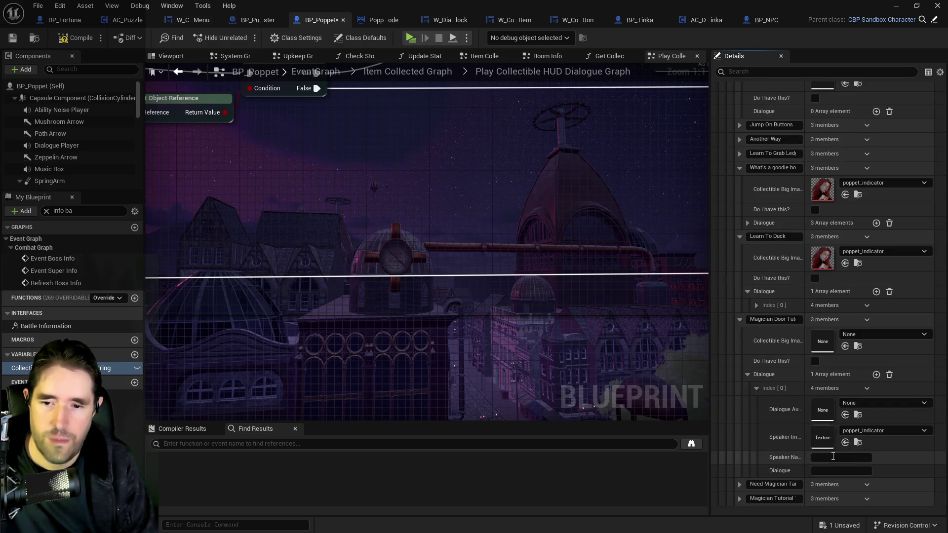
type("Poppet")
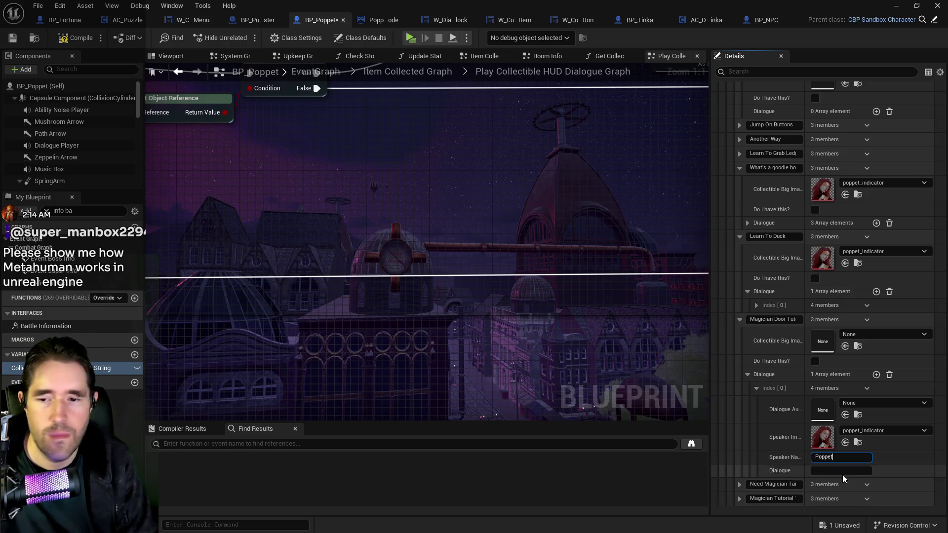
left_click(840, 471)
key("ctrl+v")
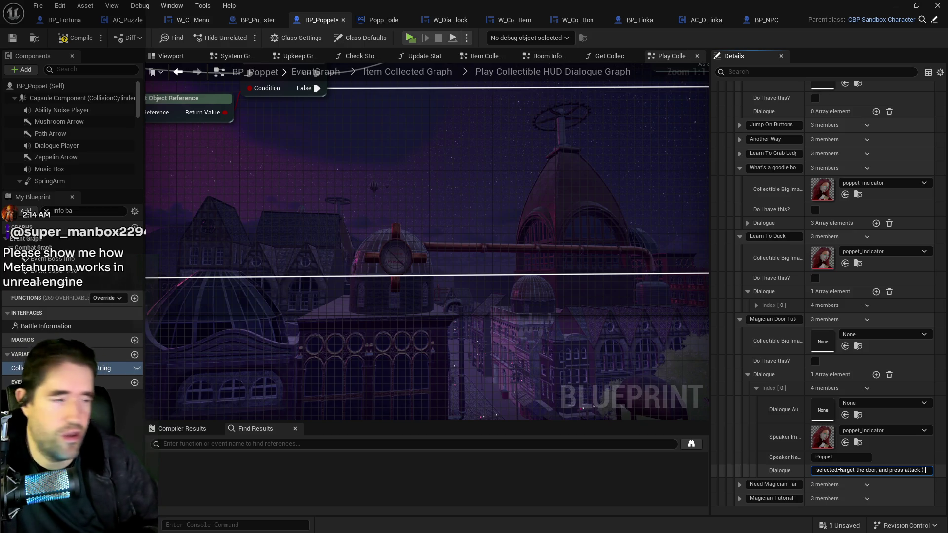
left_click(74, 38)
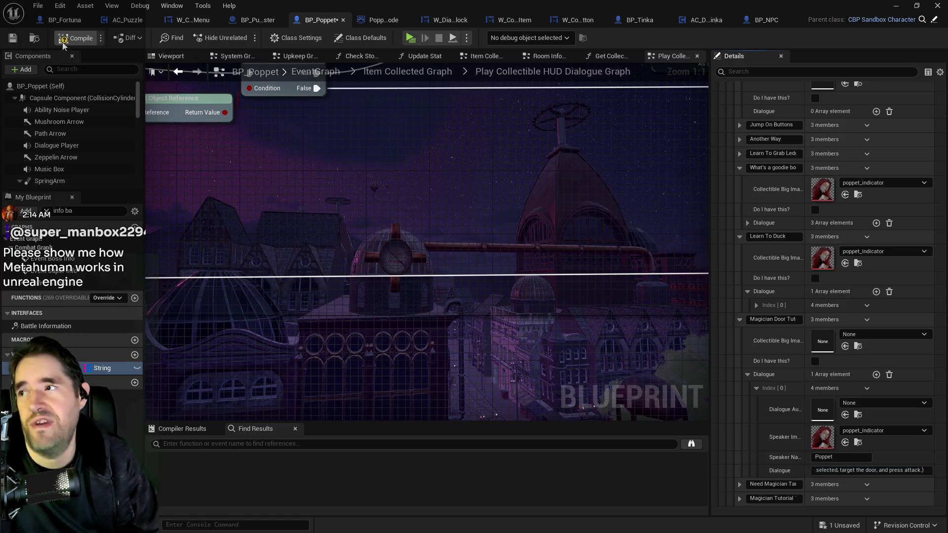
Save BP_Poppet and minimize the blueprint editor to reveal the Content Browser.
left_click(9, 40)
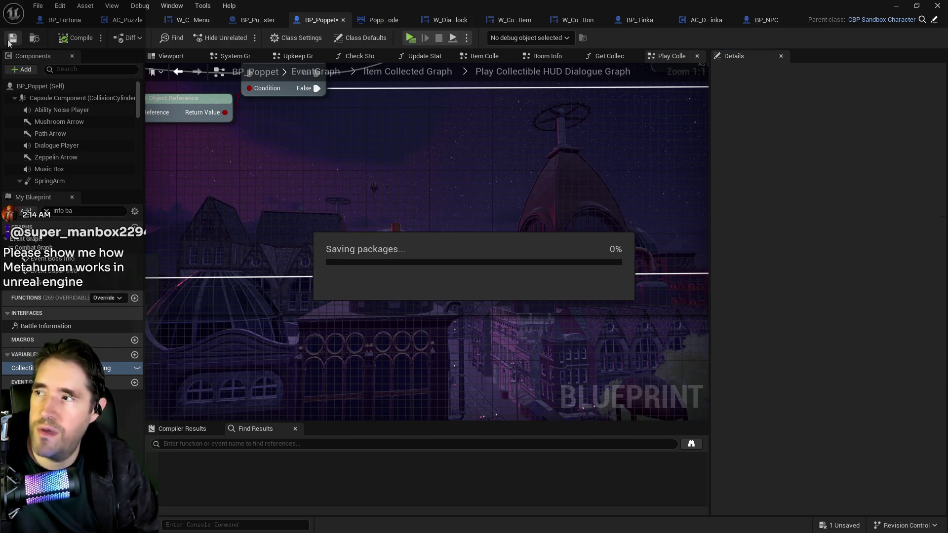
left_click(896, 5)
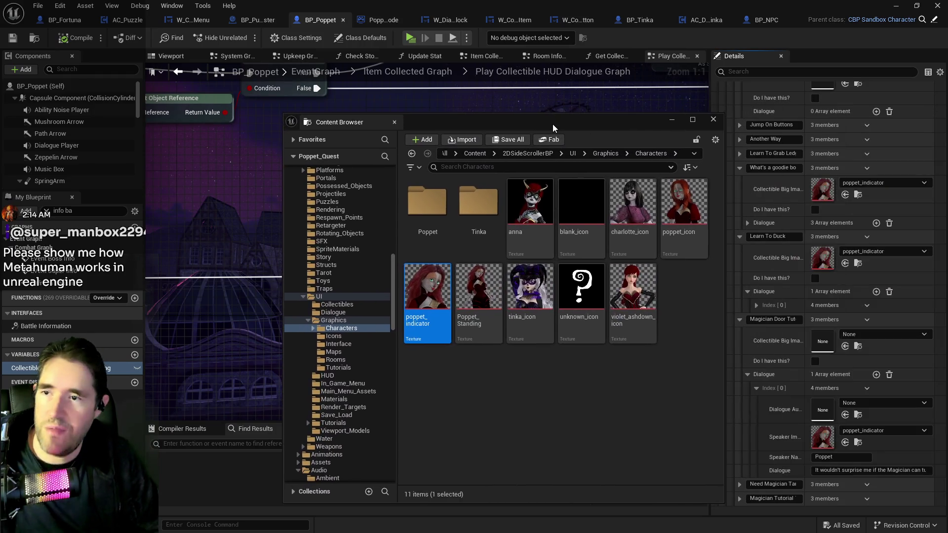
Maximize the Content Browser, open 2DSideScrollerBP > Characters, and try opening Meta_Poppet and Meta_Sally.
double_click(553, 124)
scroll(56, 173, "up", 10)
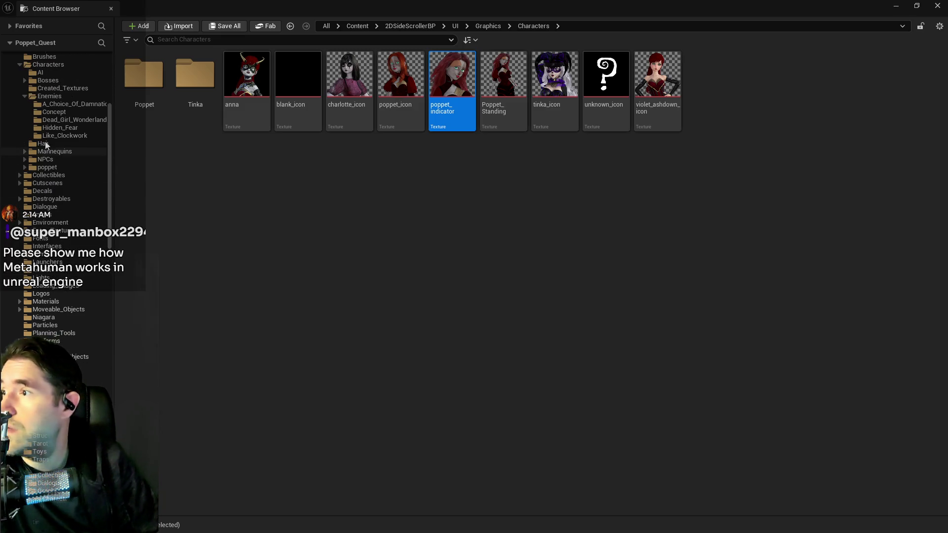
left_click(57, 66)
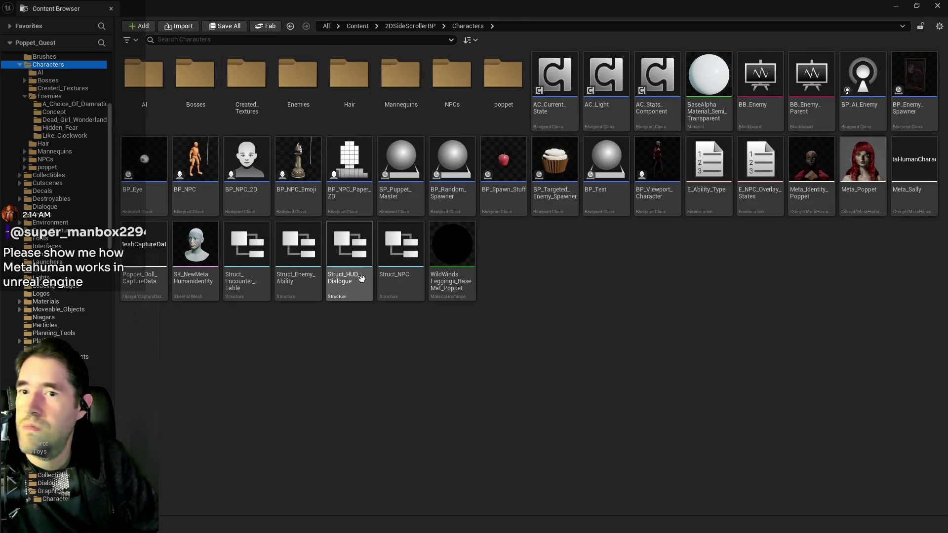
left_click(870, 151)
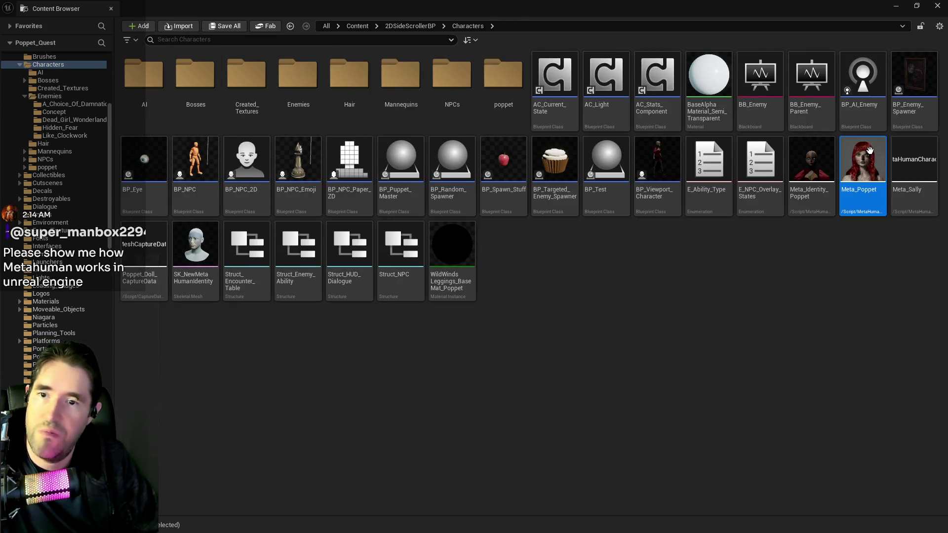
double_click(871, 151)
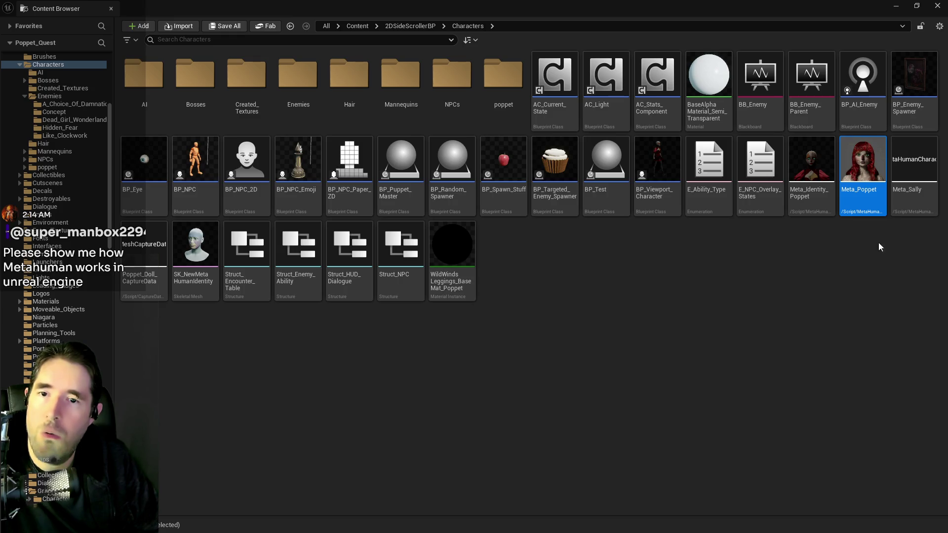
double_click(921, 199)
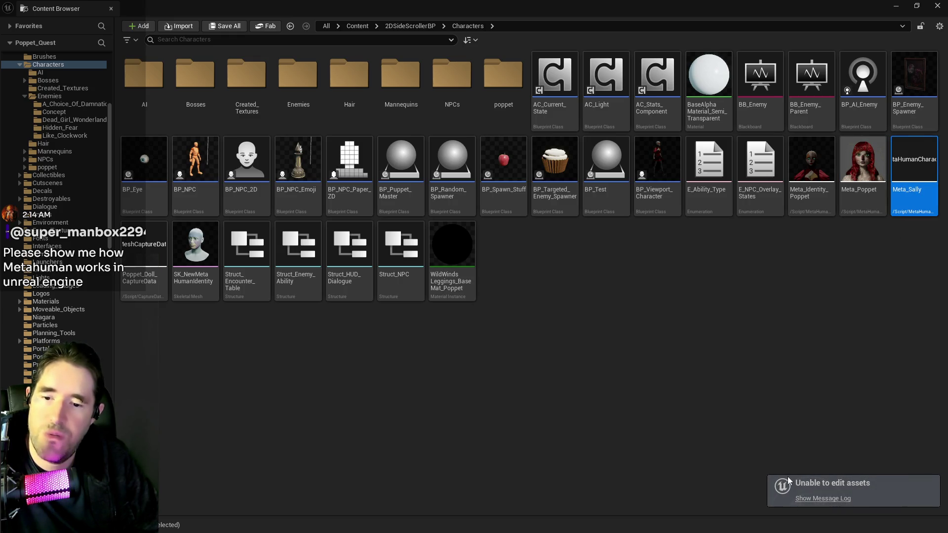
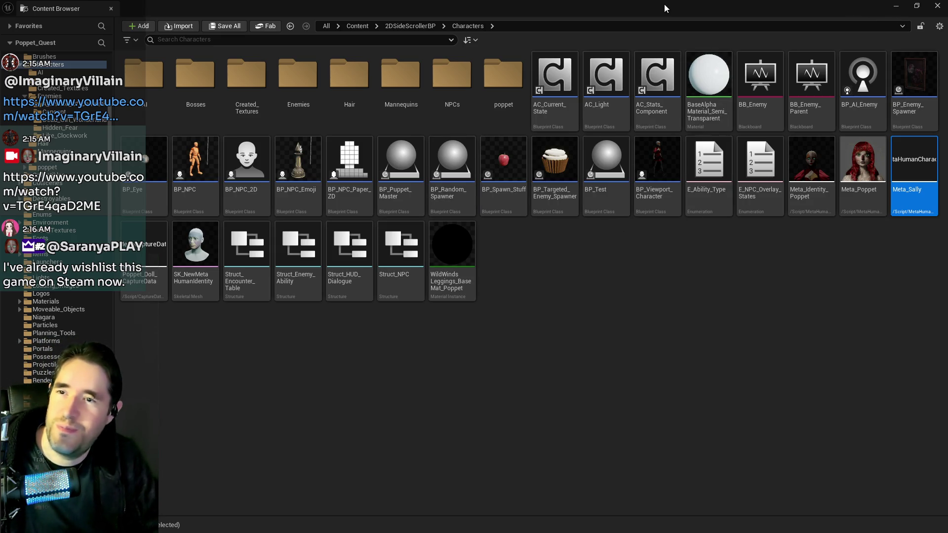
Give BP_Poppet's Need Magician entry a Poppet dialogue line with the pasted text, then save the Blueprint.
key("alt+Tab")
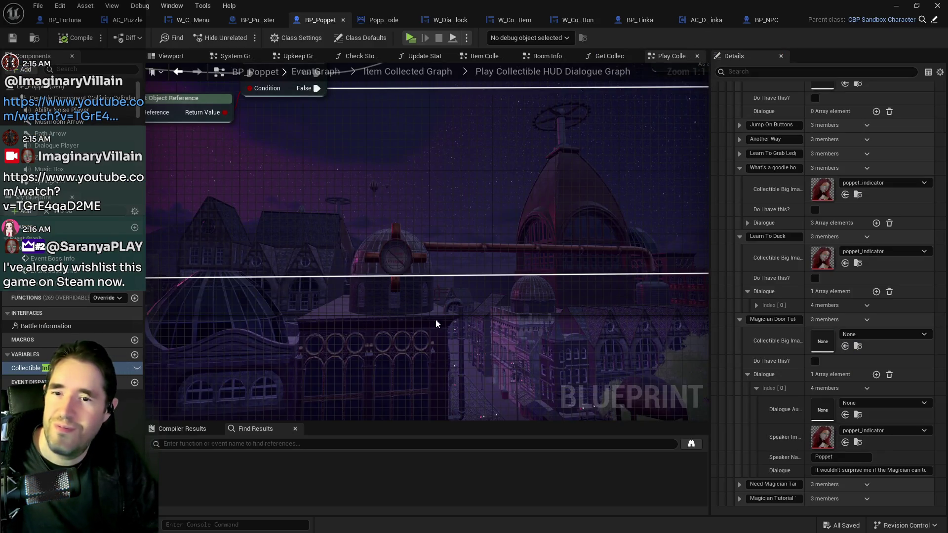
scroll(834, 380, "down", 3)
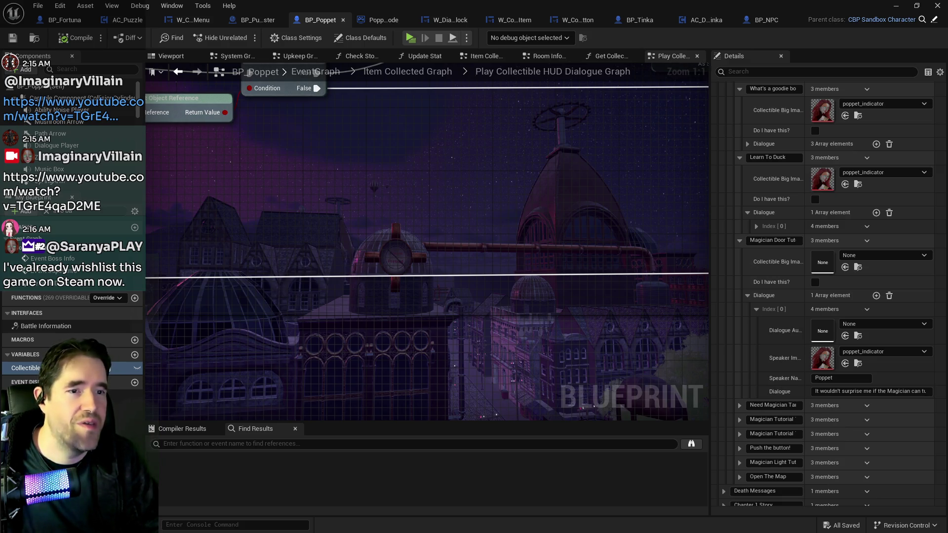
scroll(811, 392, "down", 2)
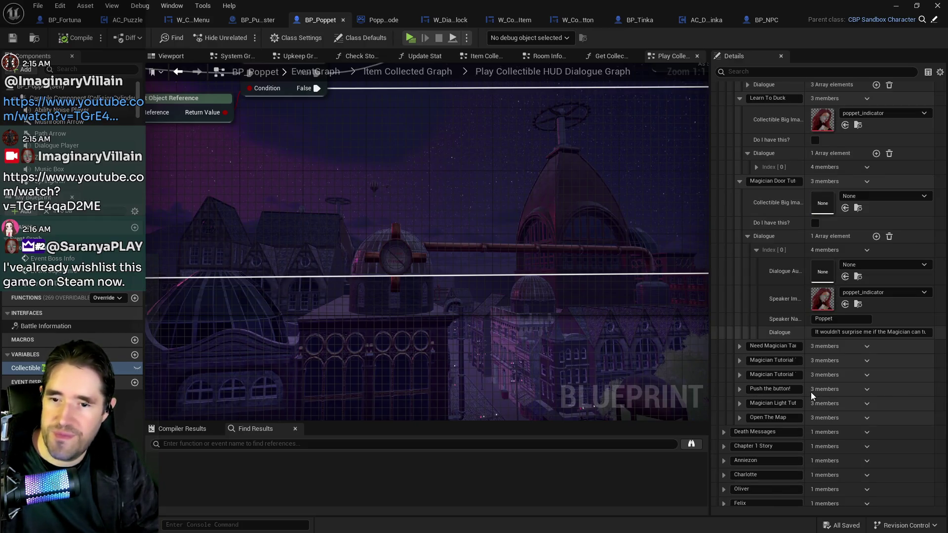
left_click(740, 346)
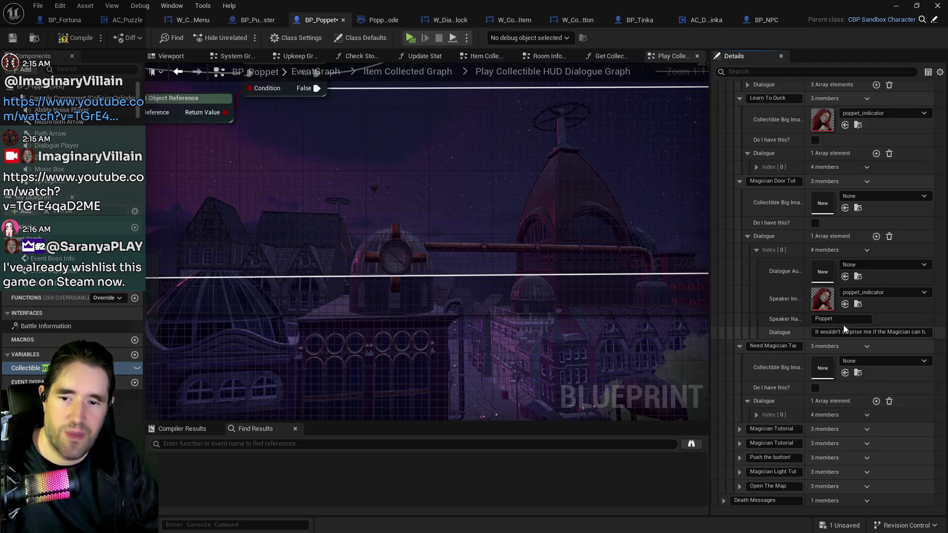
left_click(877, 402)
left_click(757, 415)
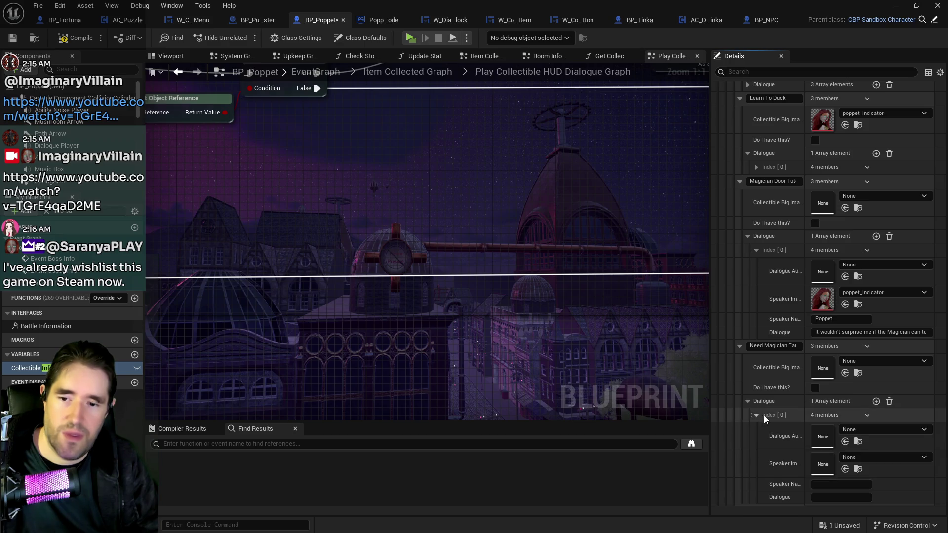
left_click(840, 484)
type("Po")
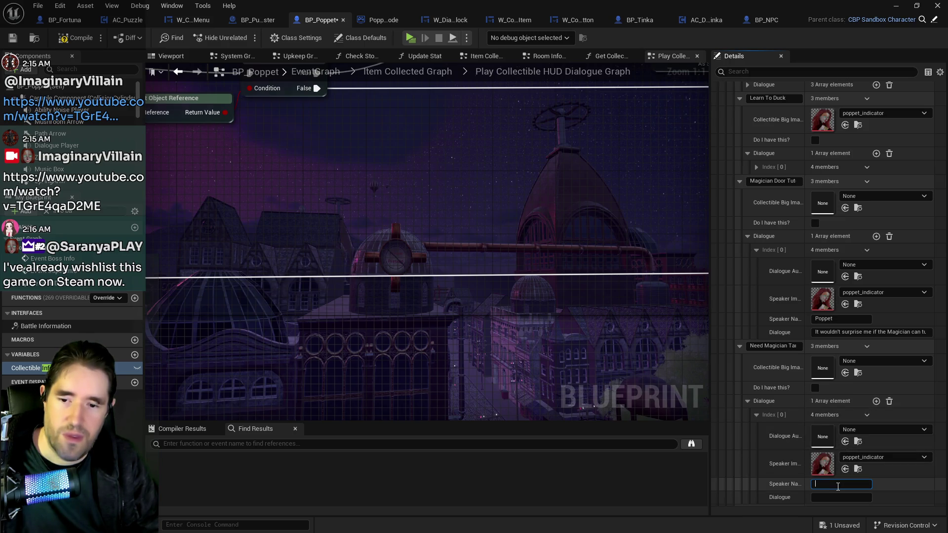
type("ppet")
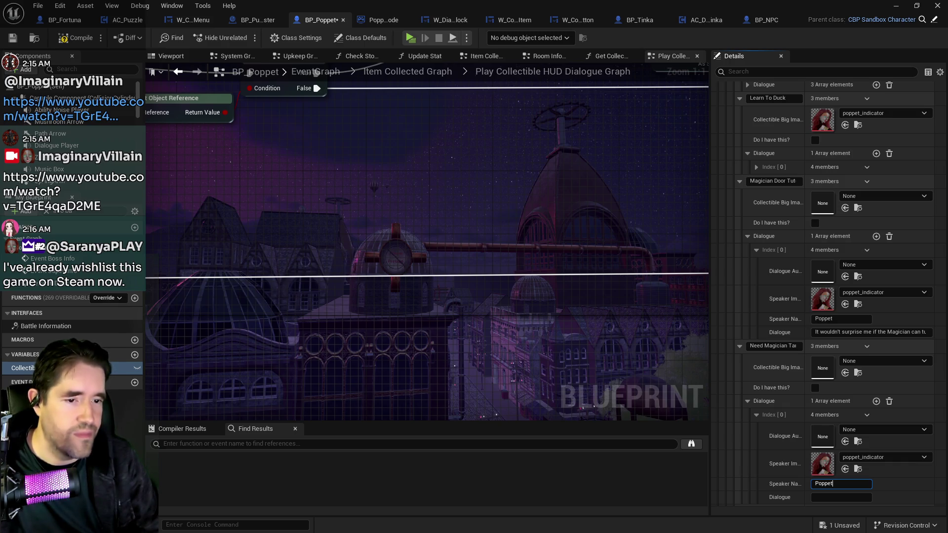
left_click(826, 497)
key("ctrl+v")
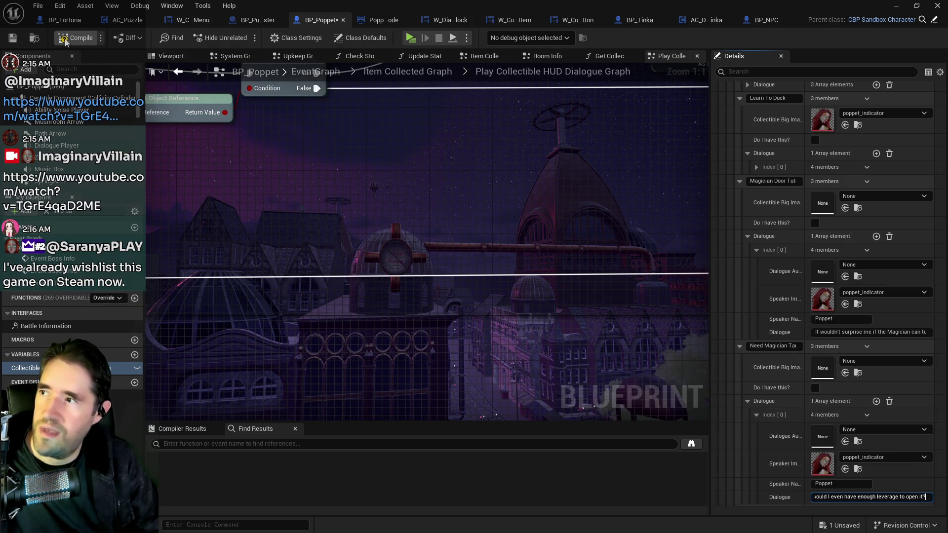
left_click(13, 42)
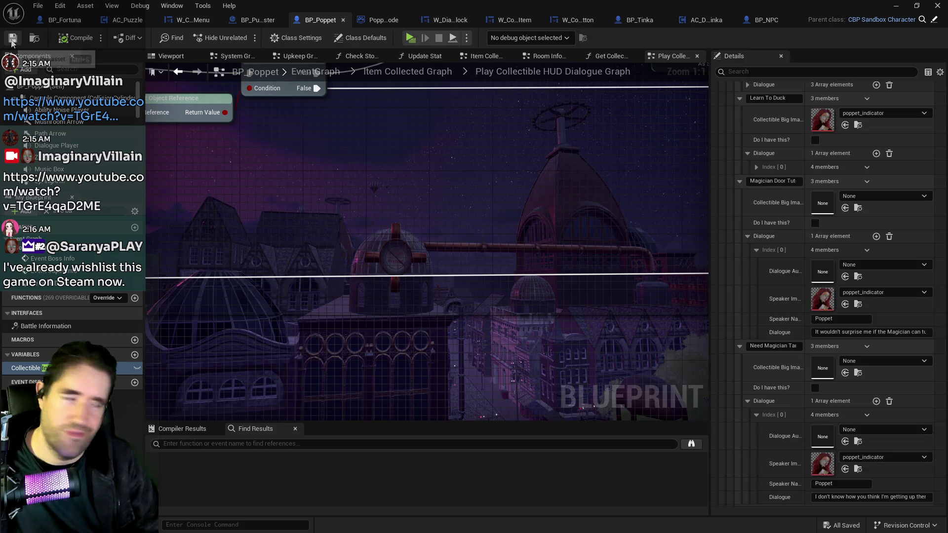
scroll(879, 400, "down", 4)
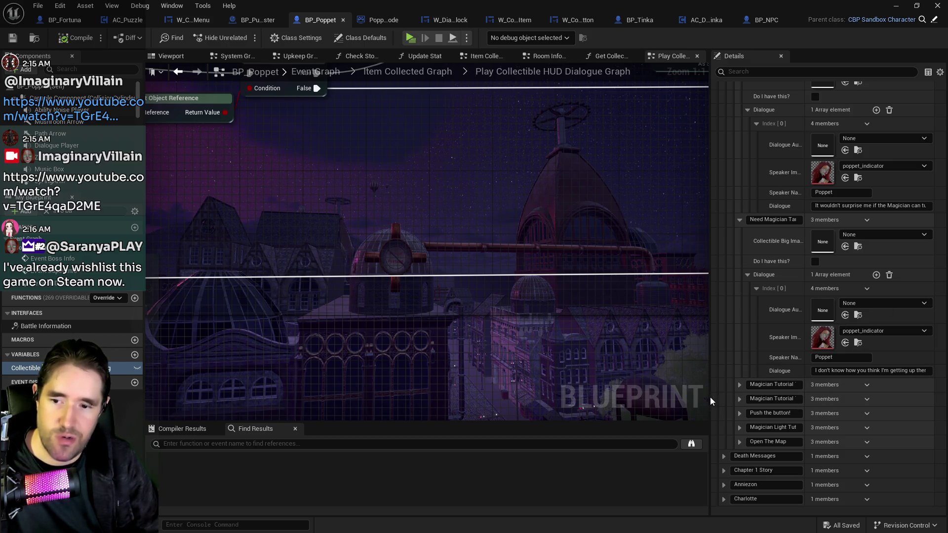
Touch up the Magician Tutorial 1 key name and add a new Dialogue element to it.
left_click_drag(771, 385, 826, 384)
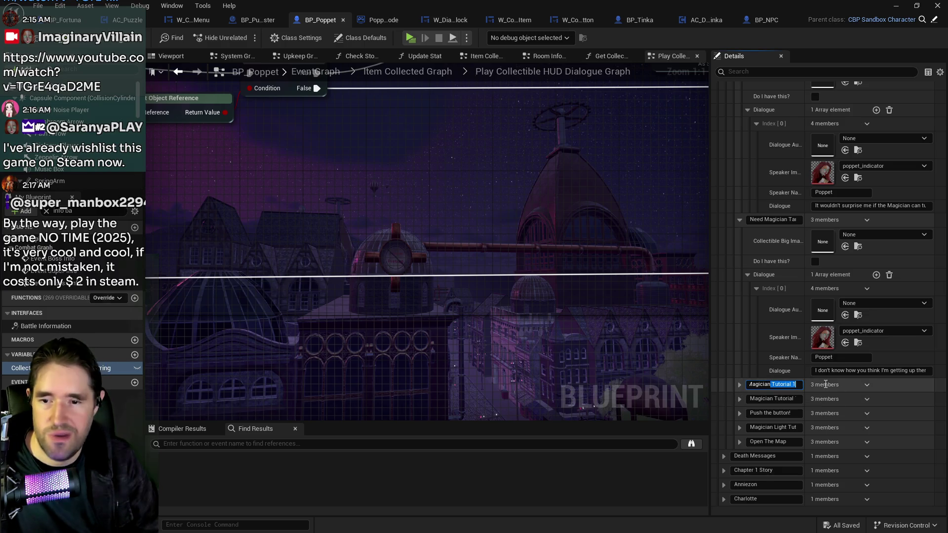
key("Tab")
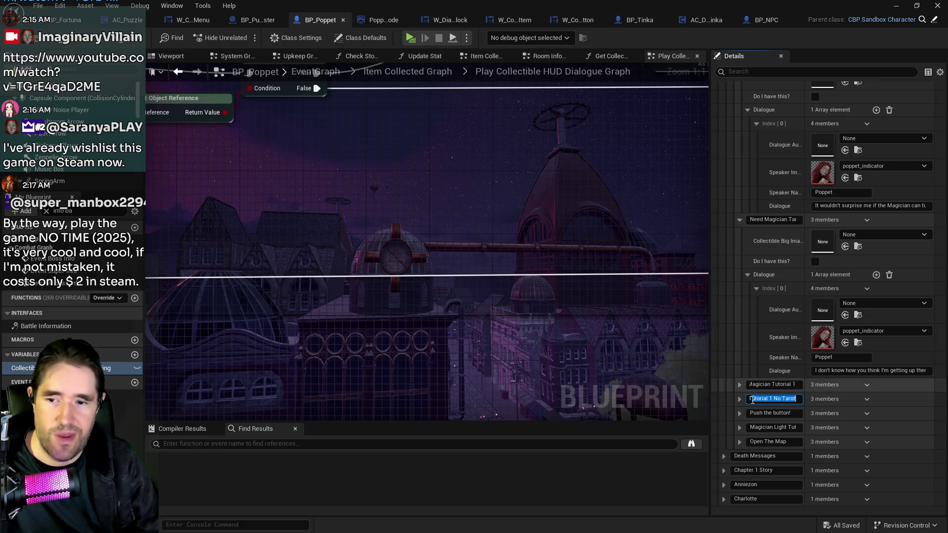
left_click(739, 385)
left_click(877, 440)
left_click(754, 454)
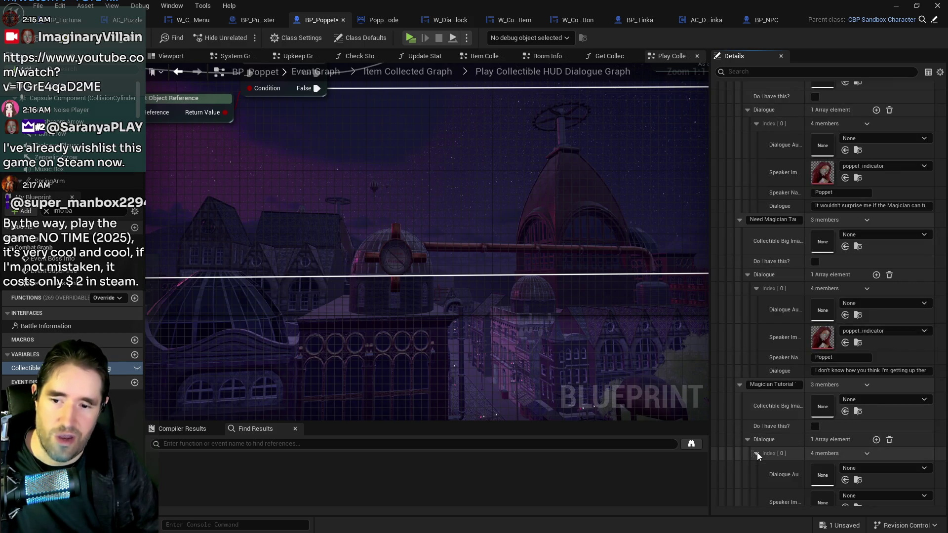
Set the new line's portrait to poppet_indicator and speaker to Poppet, and paste the attack-button text.
scroll(814, 441, "down", 2)
left_click(845, 461)
left_click(837, 475)
type("Poppet")
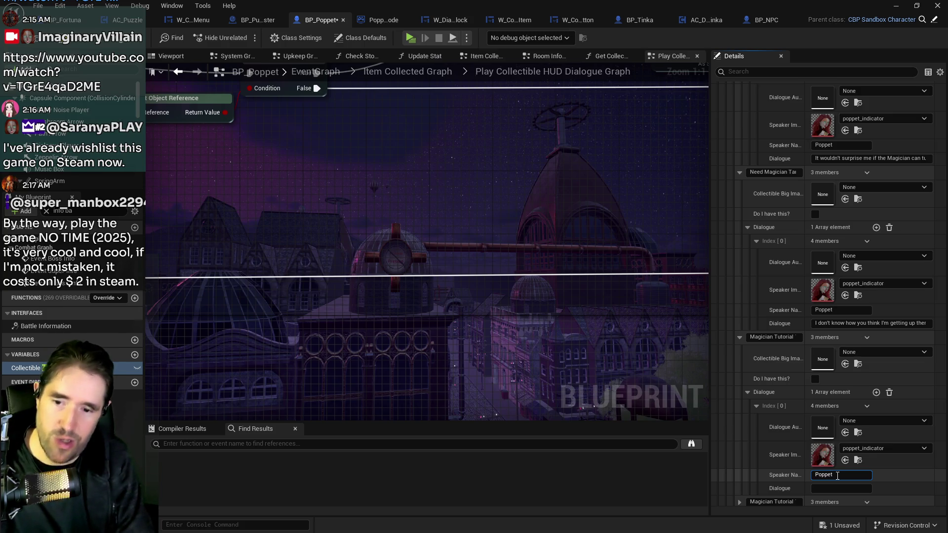
left_click(838, 488)
key("ctrl+v")
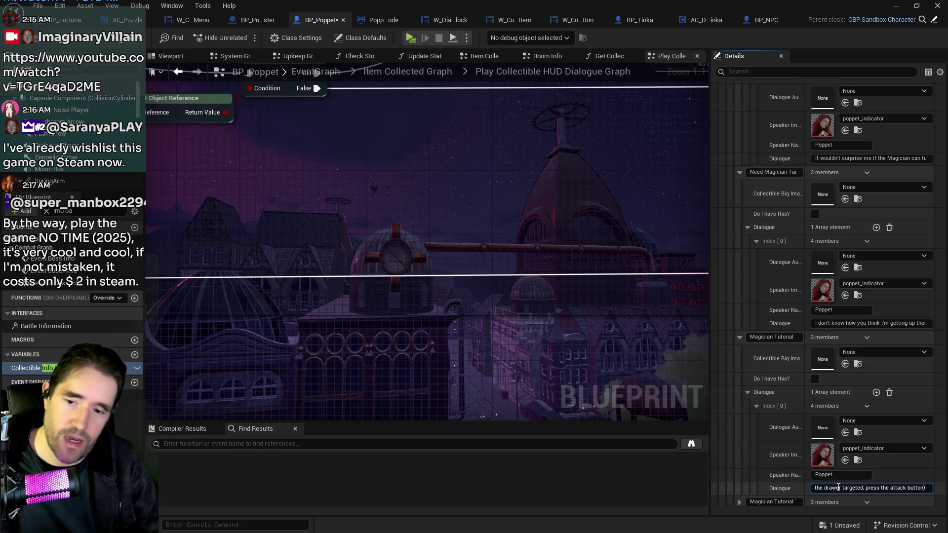
scroll(775, 413, "down", 2)
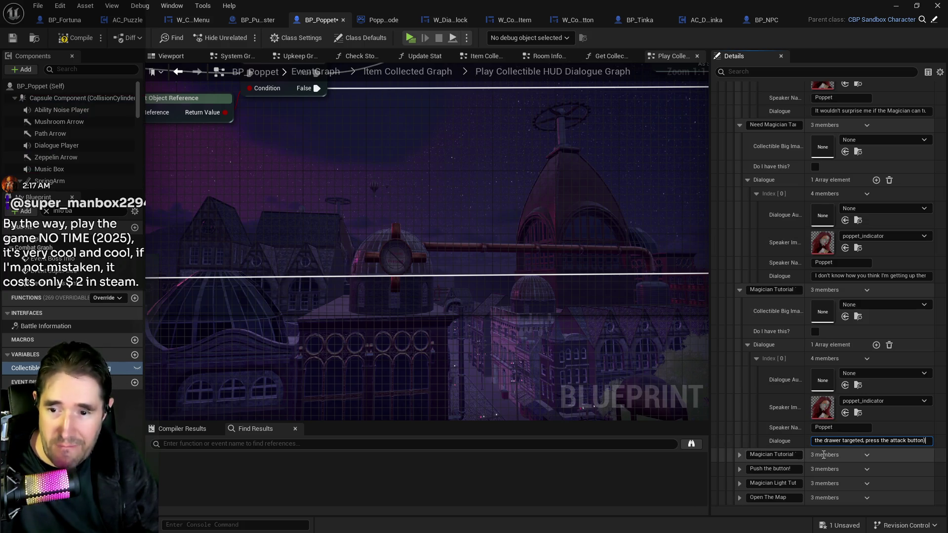
key("Return")
Add a Poppet line with the poppet_indicator portrait and the pasted text to the Tutorial 1 No Tarot entry.
left_click(739, 455)
scroll(772, 458, "down", 2)
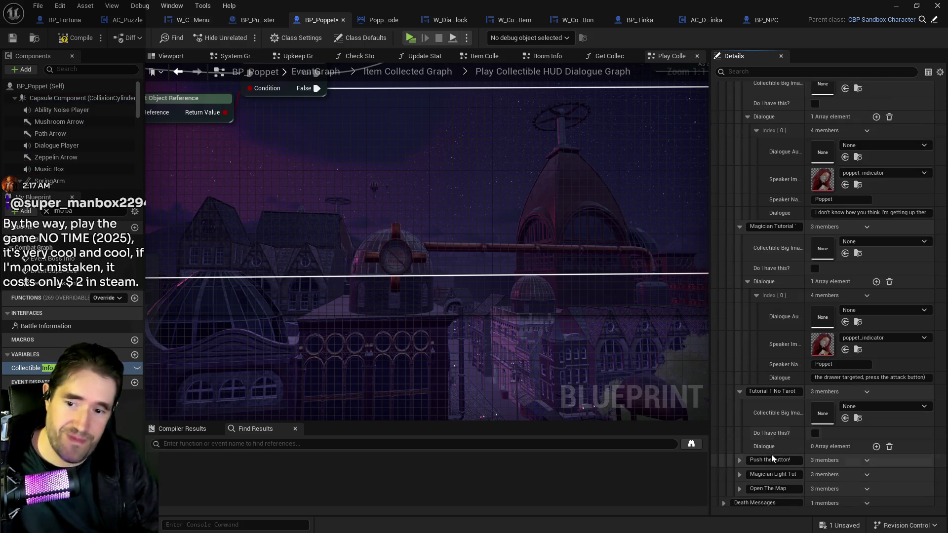
scroll(840, 450, "down", 1)
left_click(877, 431)
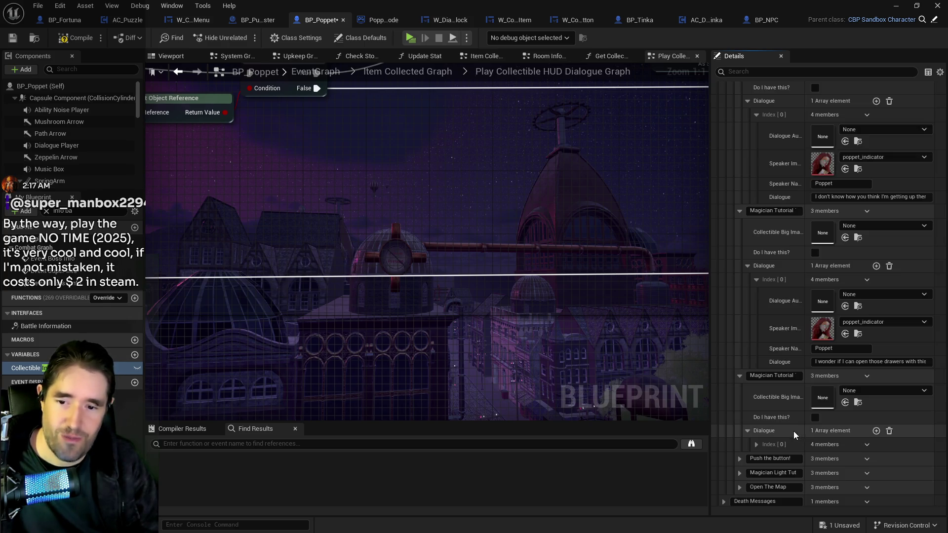
left_click(756, 444)
scroll(780, 444, "down", 3)
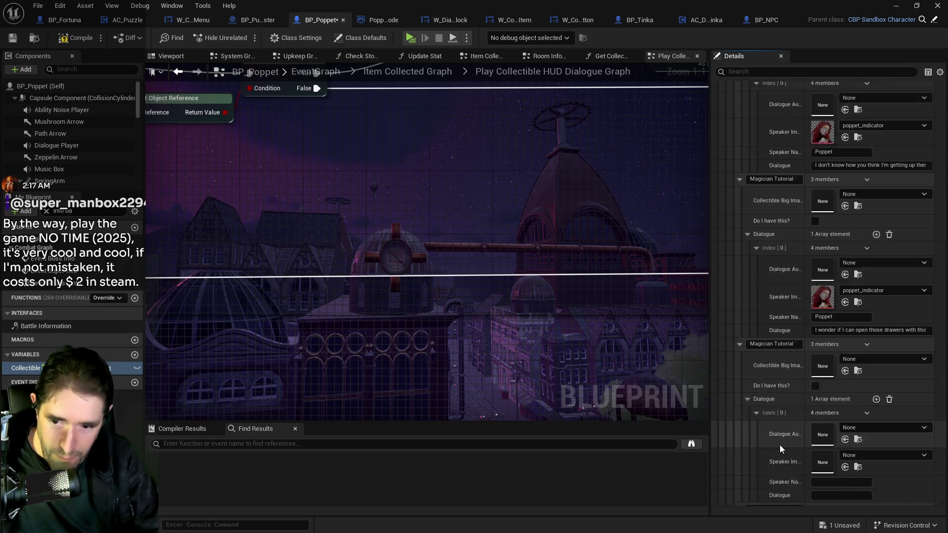
left_click(844, 437)
left_click(842, 451)
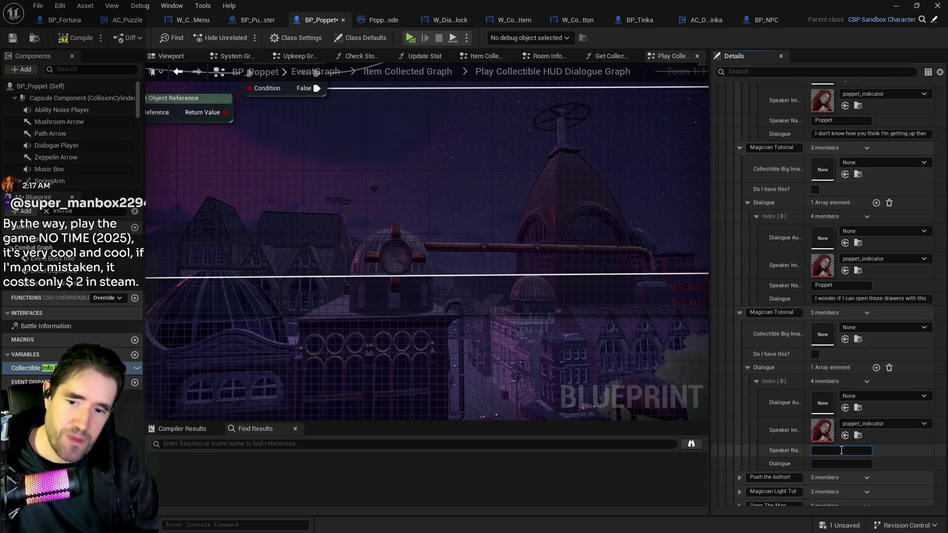
type("Poppet")
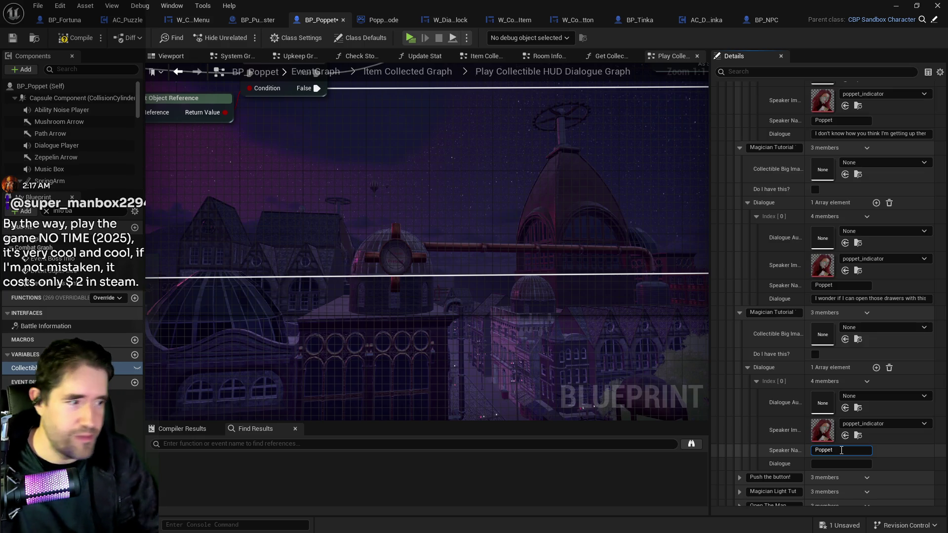
left_click(834, 464)
key("ctrl+v")
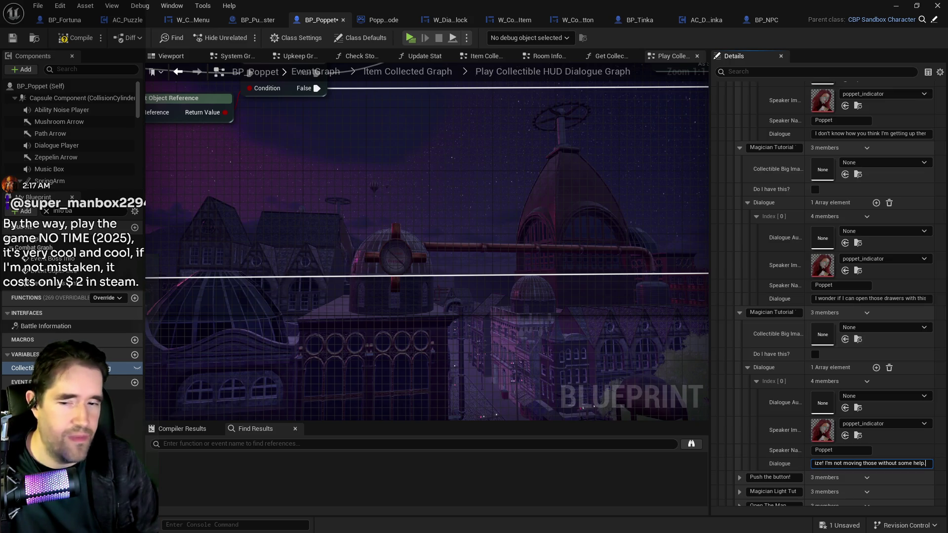
Expand the Push the button! entry, then save and compile BP_Poppet.
left_click(739, 313)
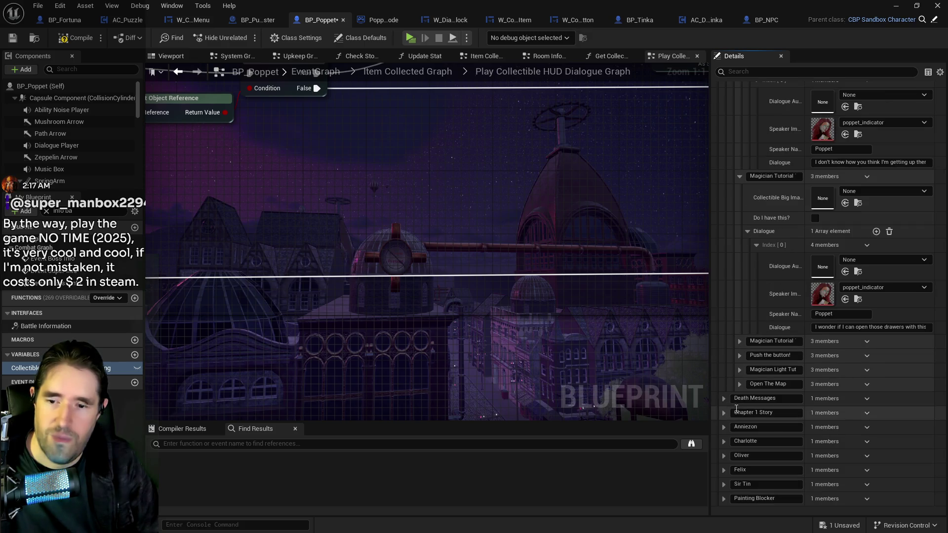
left_click(740, 356)
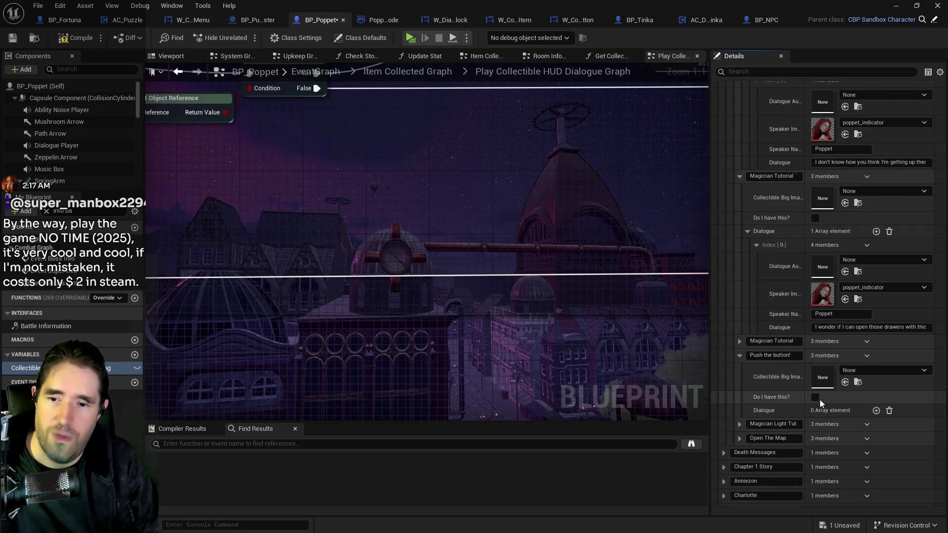
key("ctrl+s")
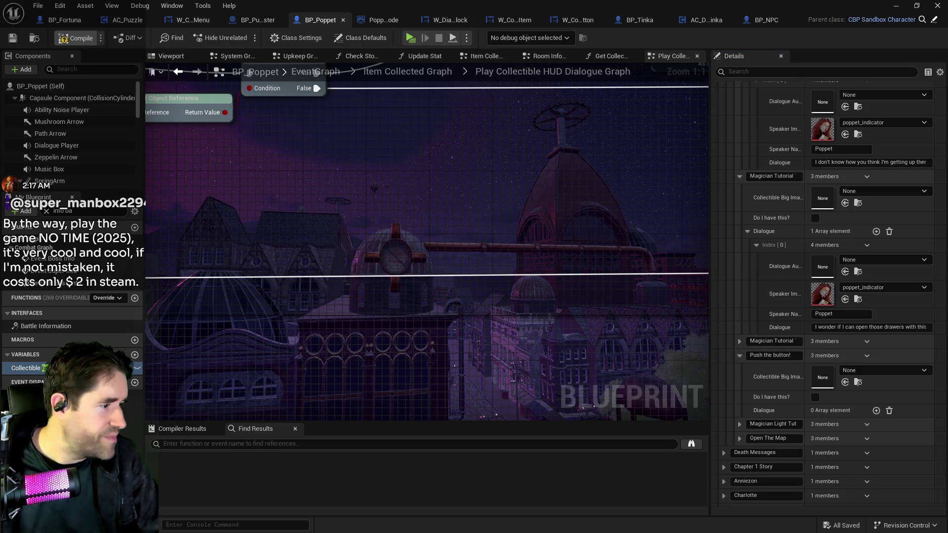
key("F7")
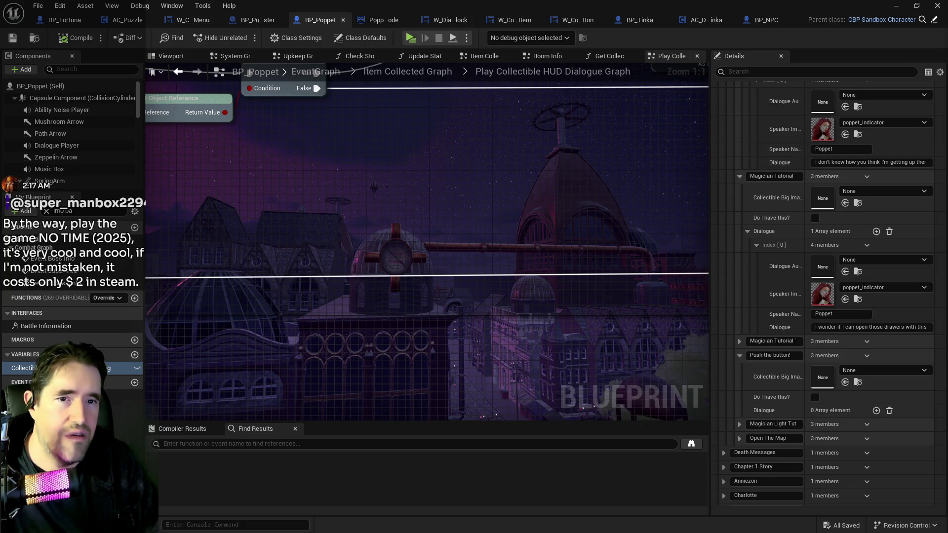
key("alt+Tab")
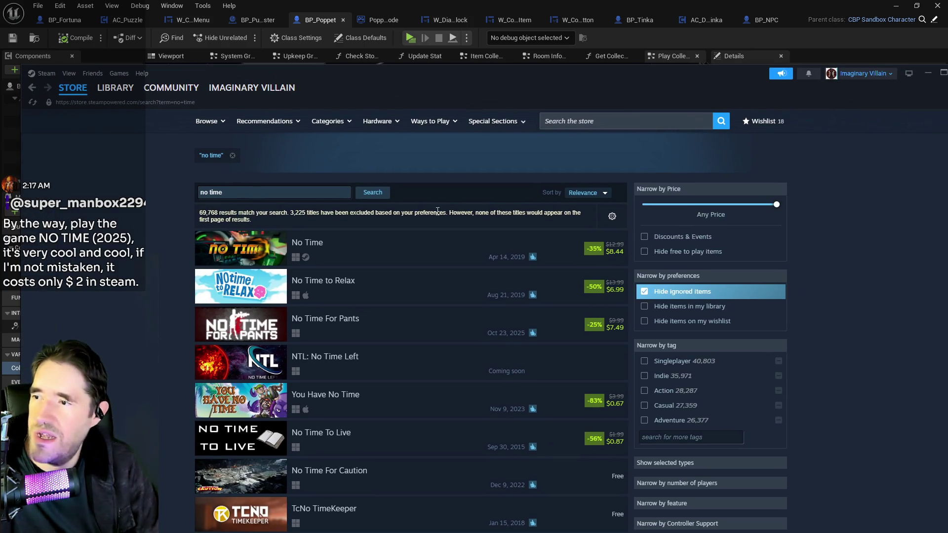
Browse Steam's 'no time' search results, then drag the Steam window off the right edge of the screen.
mouse_move(391, 385)
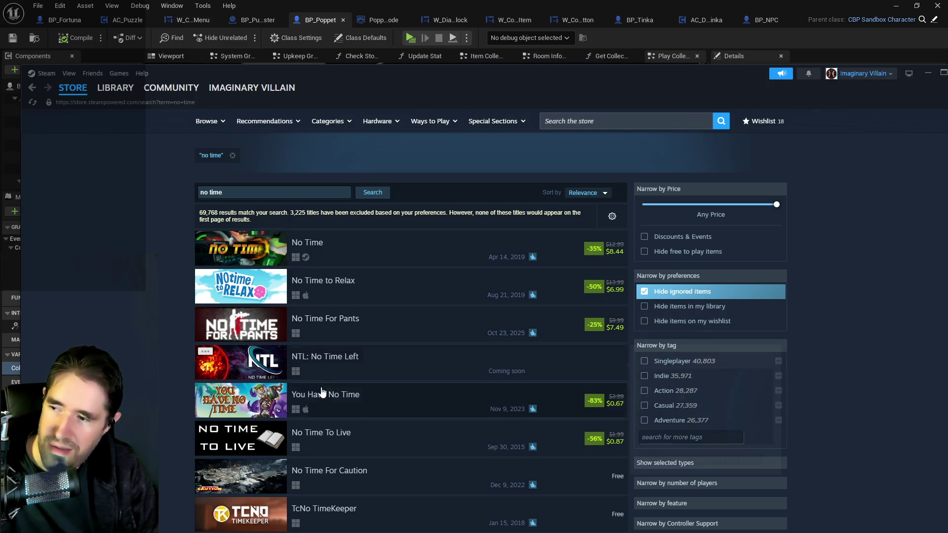
scroll(428, 439, "down", 5)
scroll(426, 432, "down", 3)
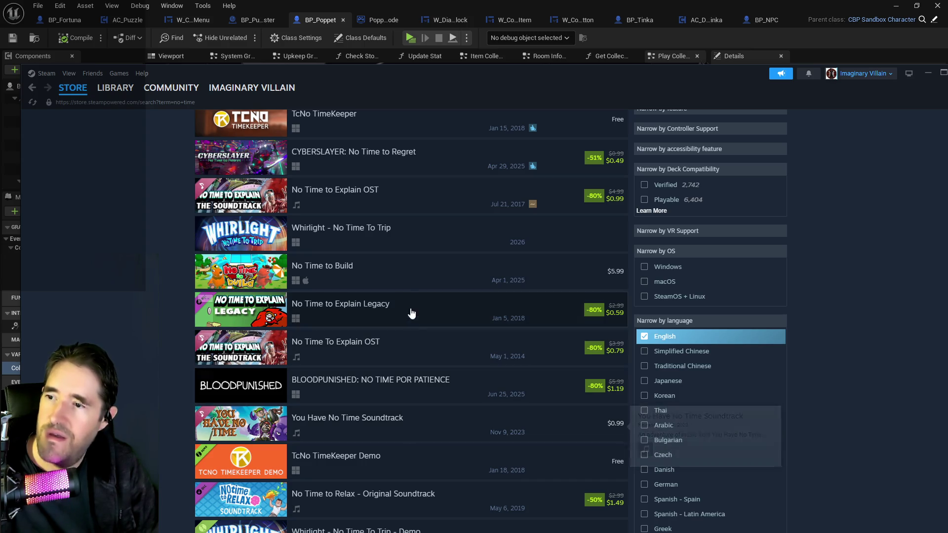
scroll(360, 371, "up", 8)
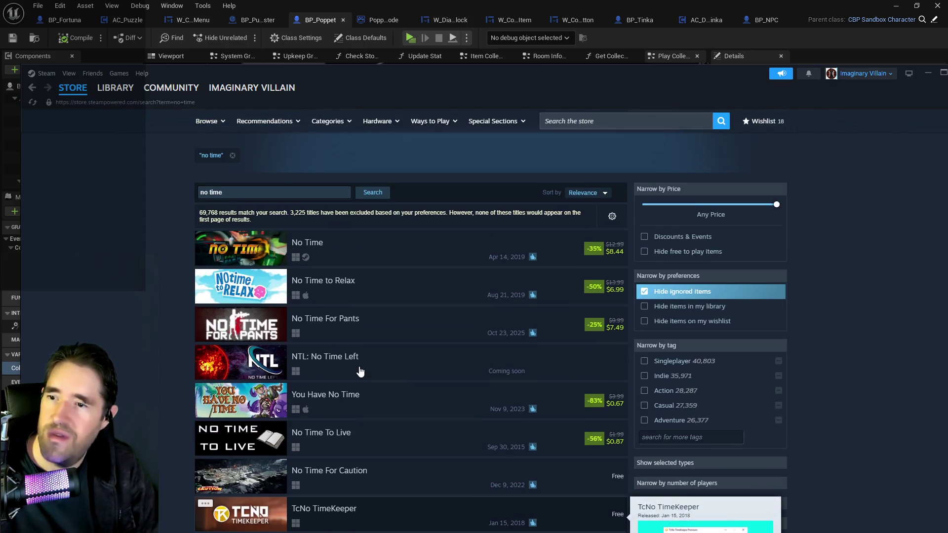
scroll(466, 383, "down", 5)
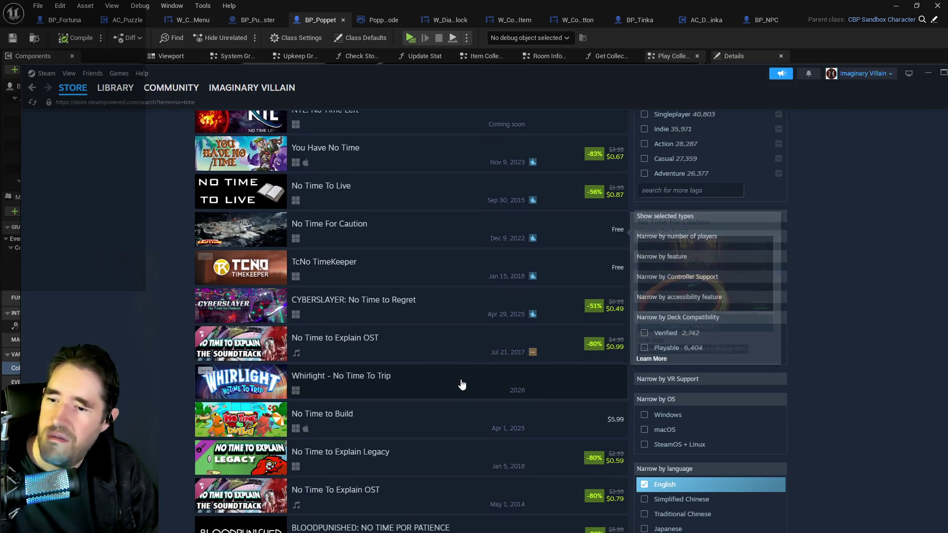
scroll(449, 376, "down", 2)
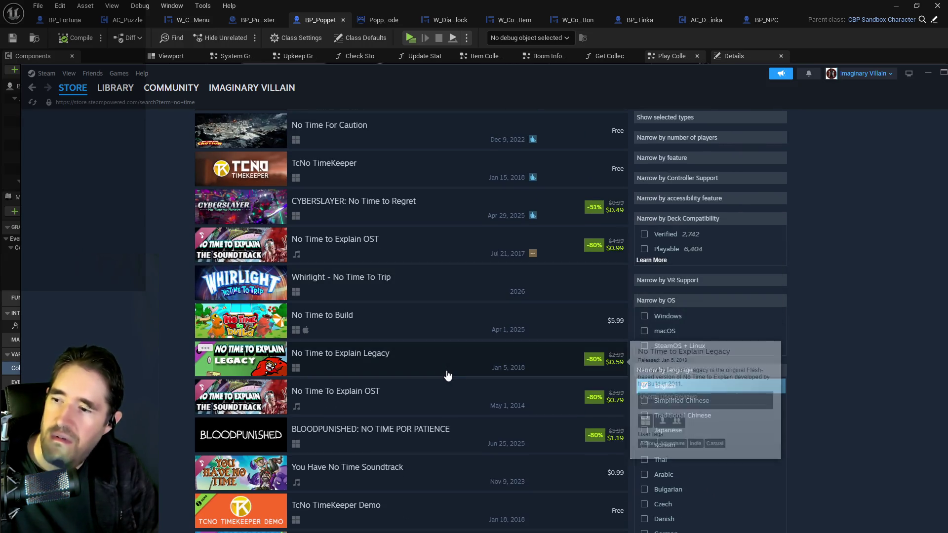
mouse_move(249, 394)
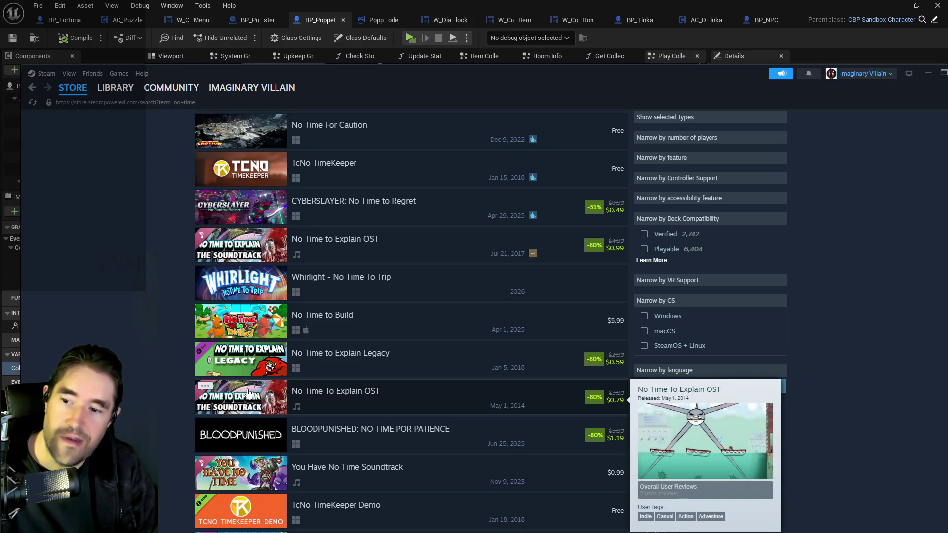
scroll(393, 390, "down", 2)
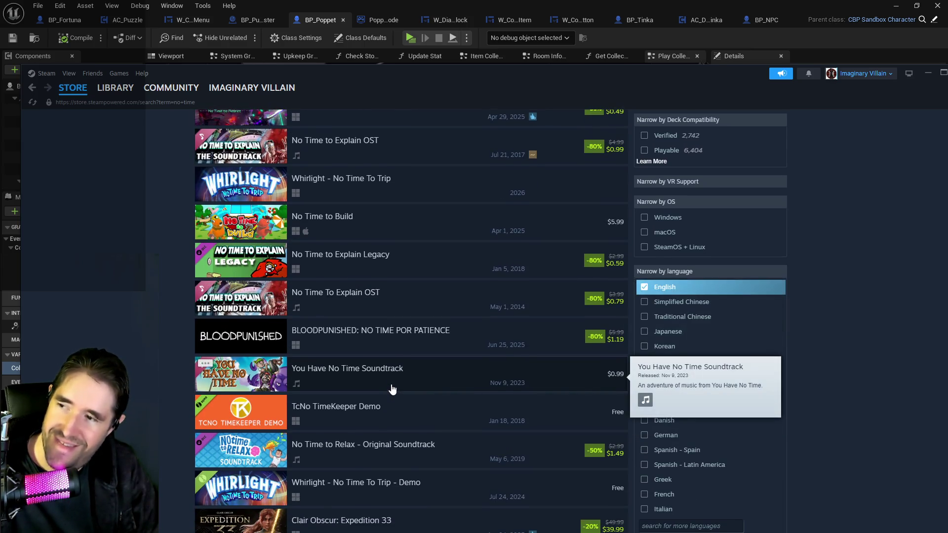
scroll(392, 390, "down", 4)
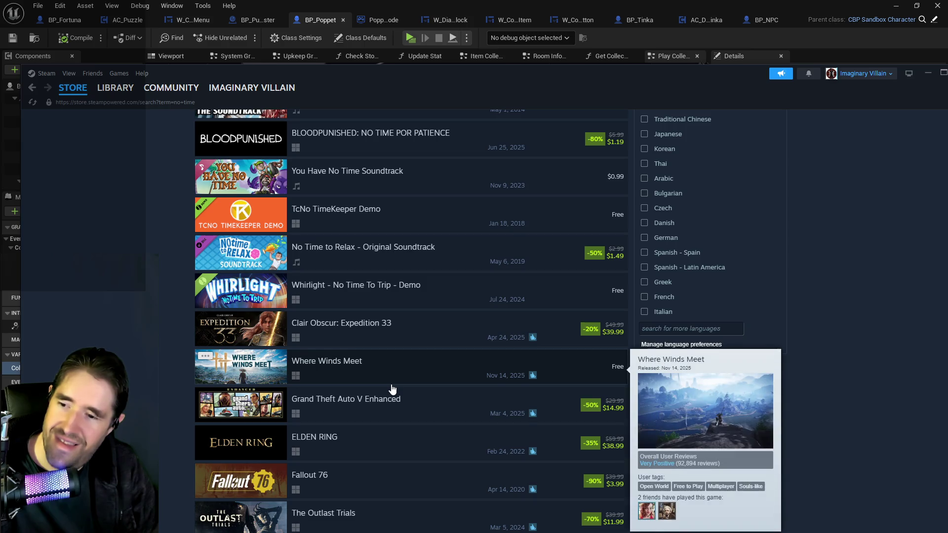
scroll(393, 390, "down", 2)
scroll(392, 390, "down", 6)
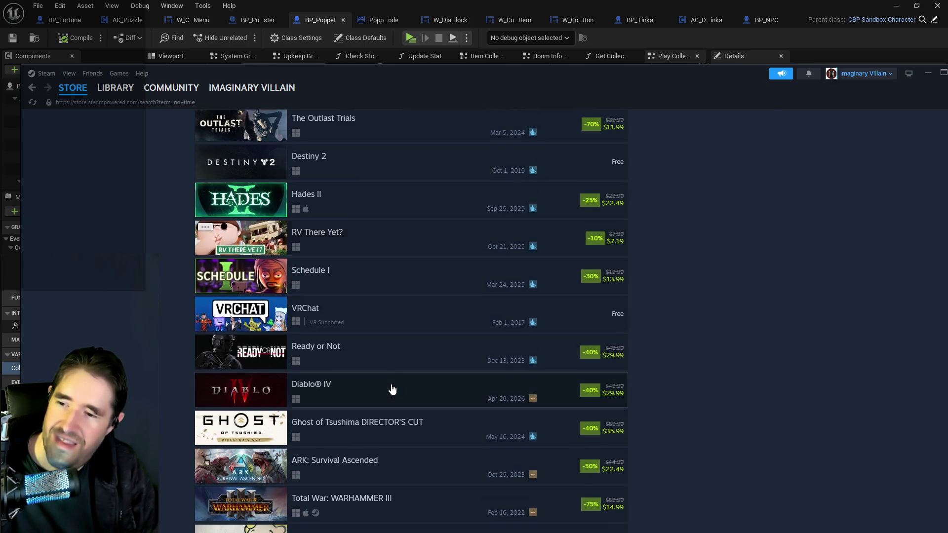
scroll(295, 379, "up", 13)
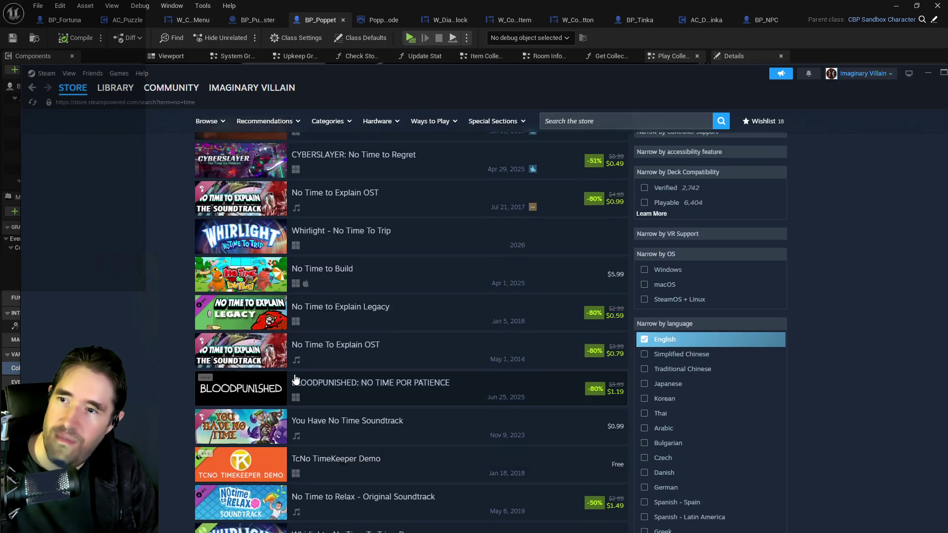
scroll(296, 380, "up", 10)
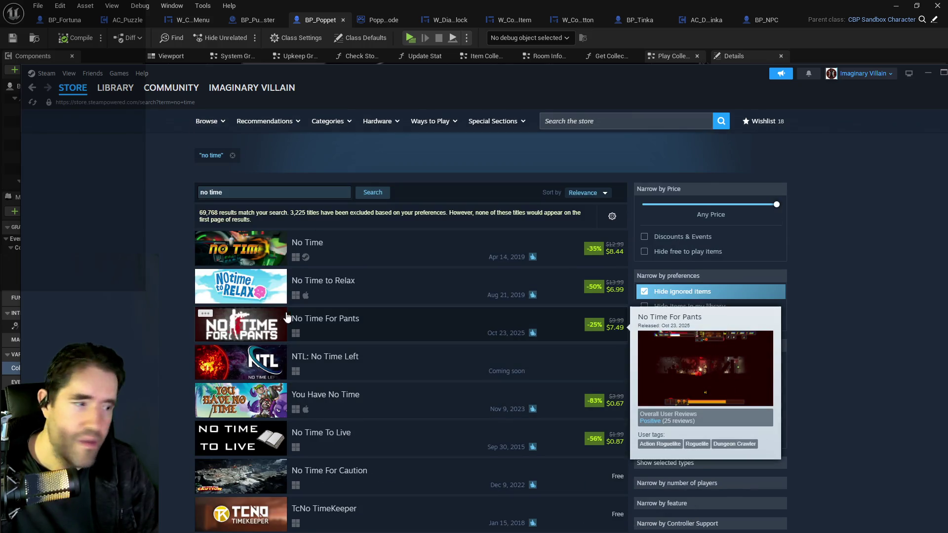
mouse_move(482, 419)
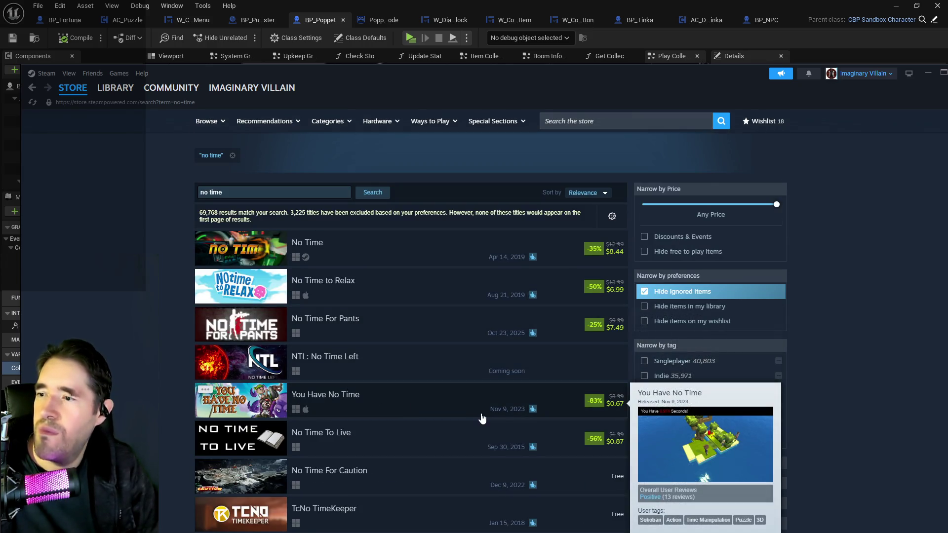
mouse_move(252, 255)
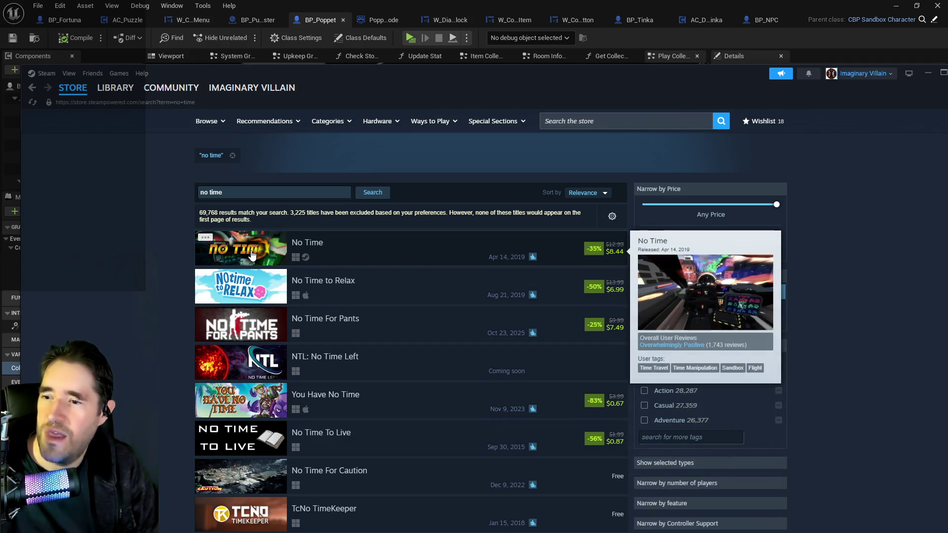
scroll(527, 414, "down", 1)
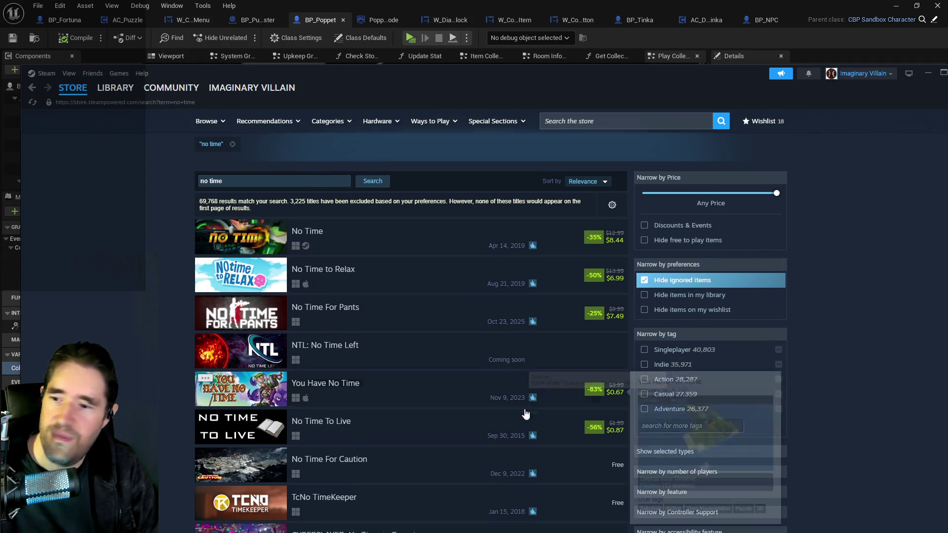
scroll(527, 413, "down", 2)
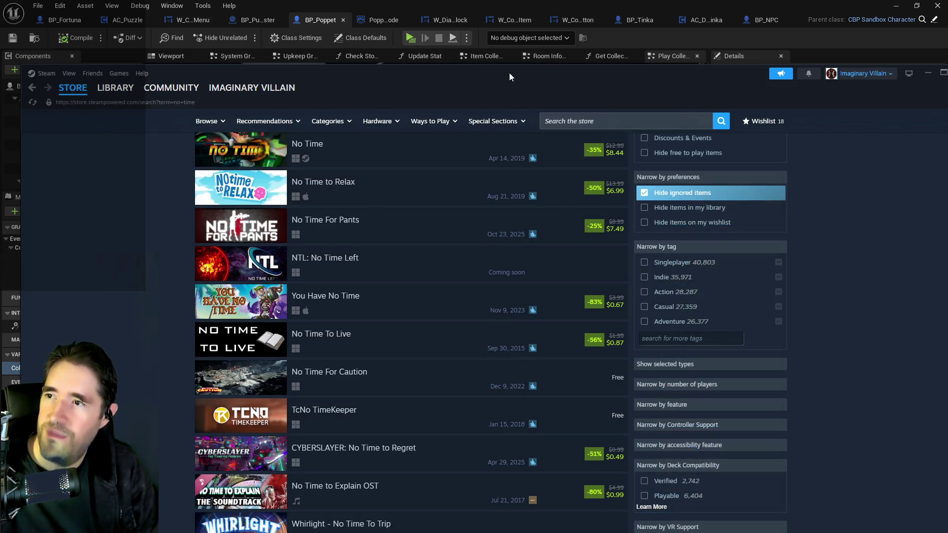
left_click_drag(494, 79, 947, 89)
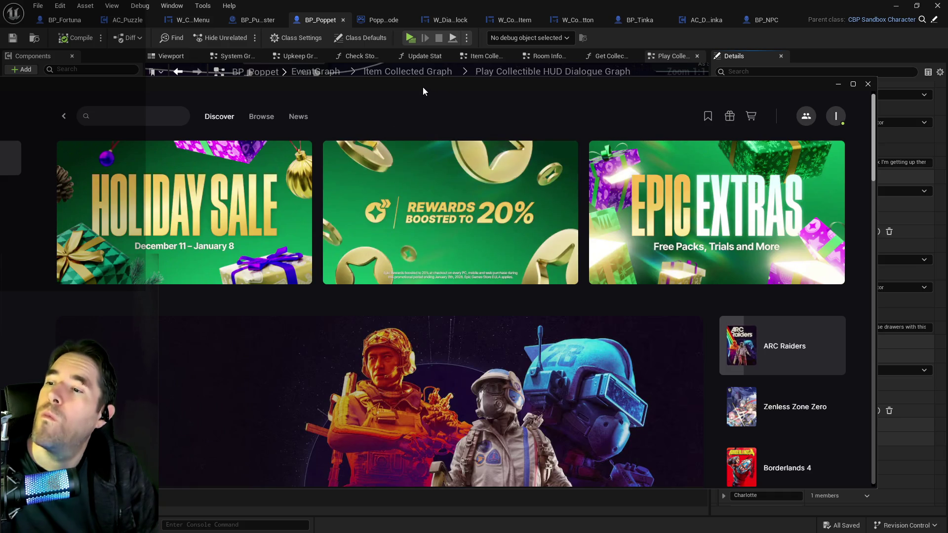
left_click_drag(425, 85, 462, 83)
scroll(354, 328, "down", 10)
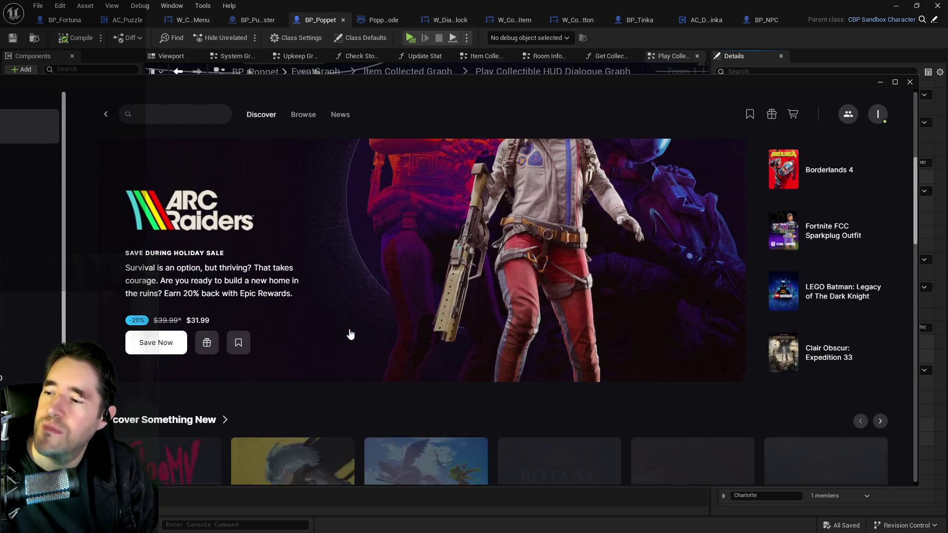
scroll(348, 336, "down", 10)
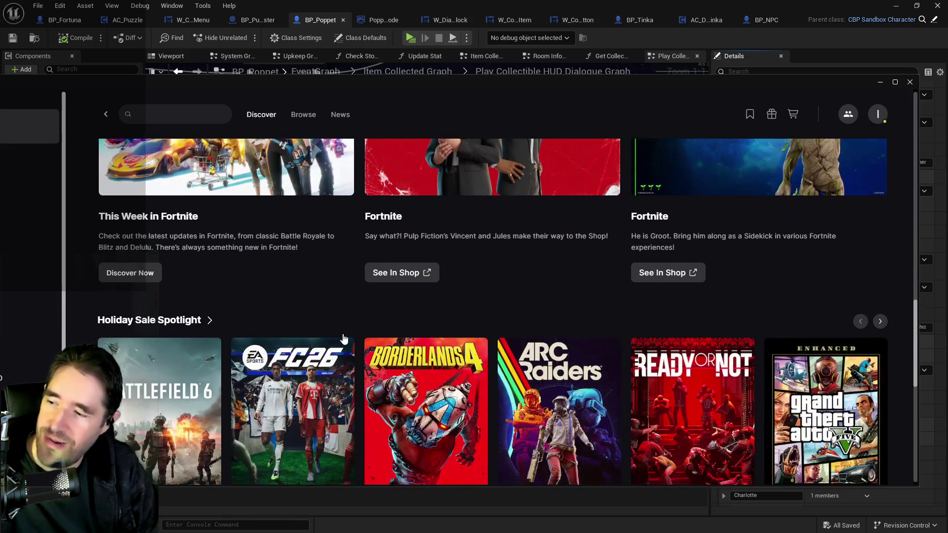
scroll(307, 324, "down", 3)
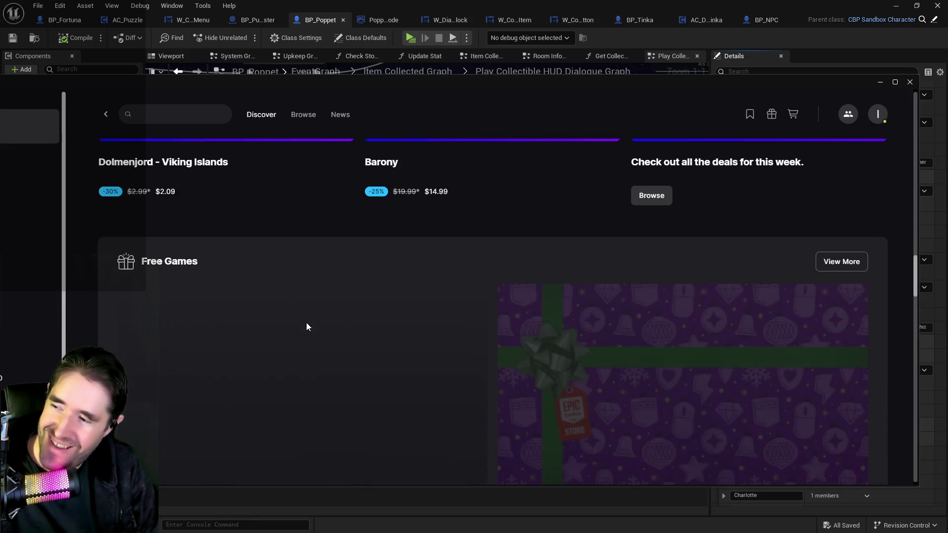
scroll(331, 239, "down", 4)
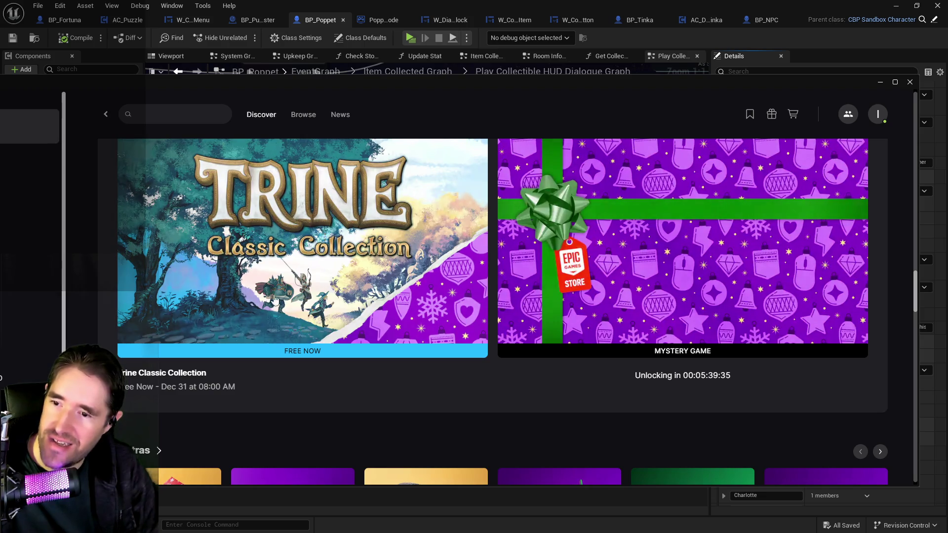
left_click(297, 283)
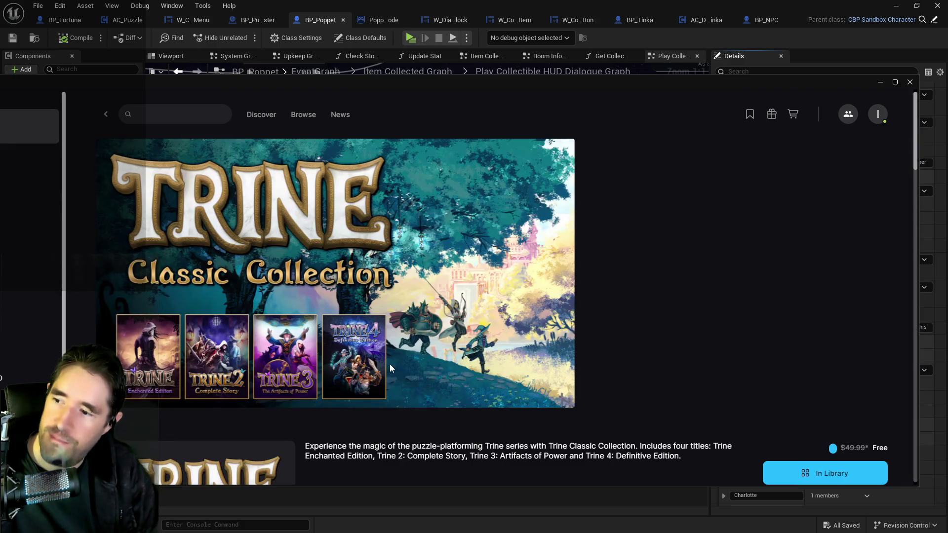
scroll(629, 370, "down", 4)
scroll(378, 281, "up", 4)
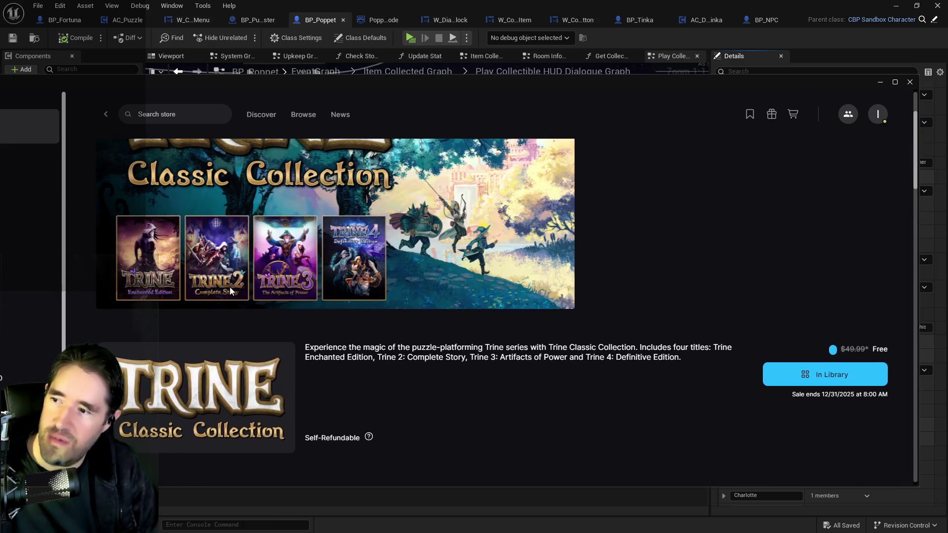
left_click(105, 116)
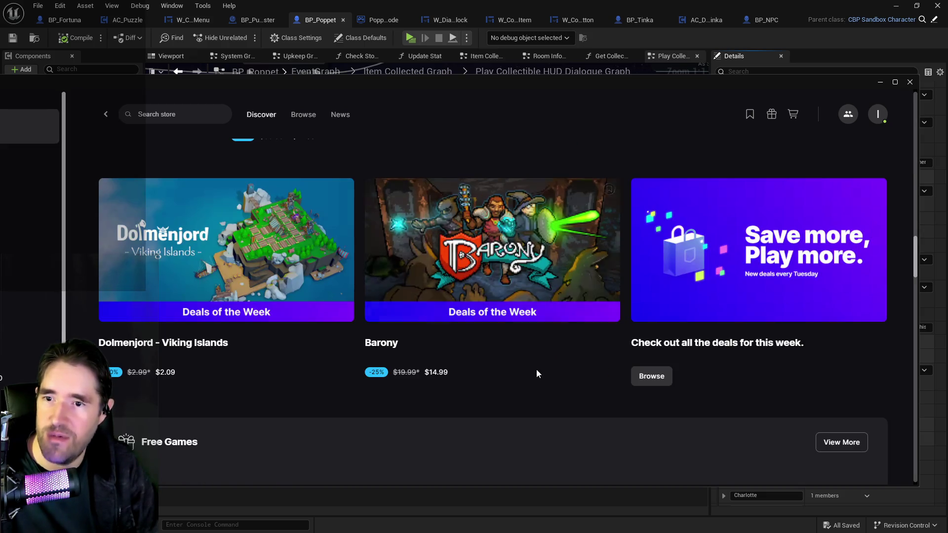
scroll(500, 390, "down", 5)
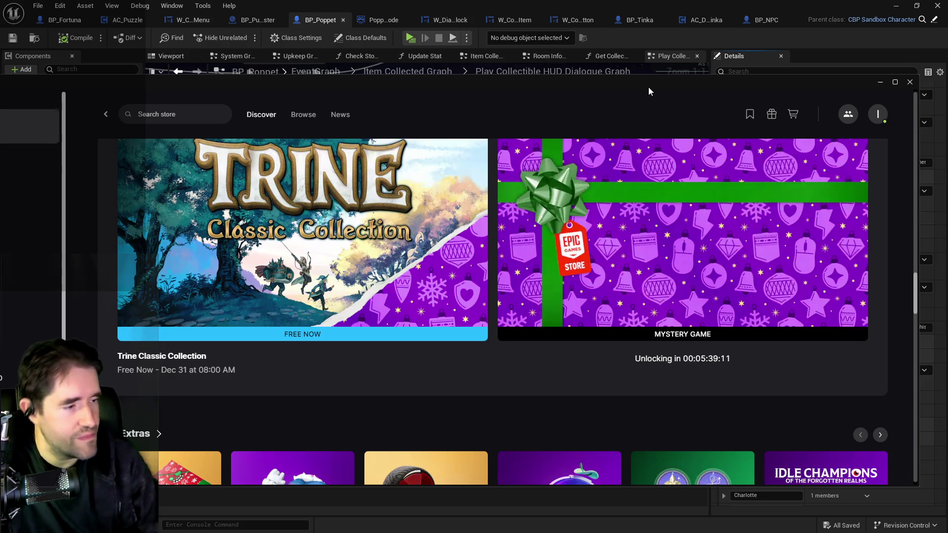
key("super+Down")
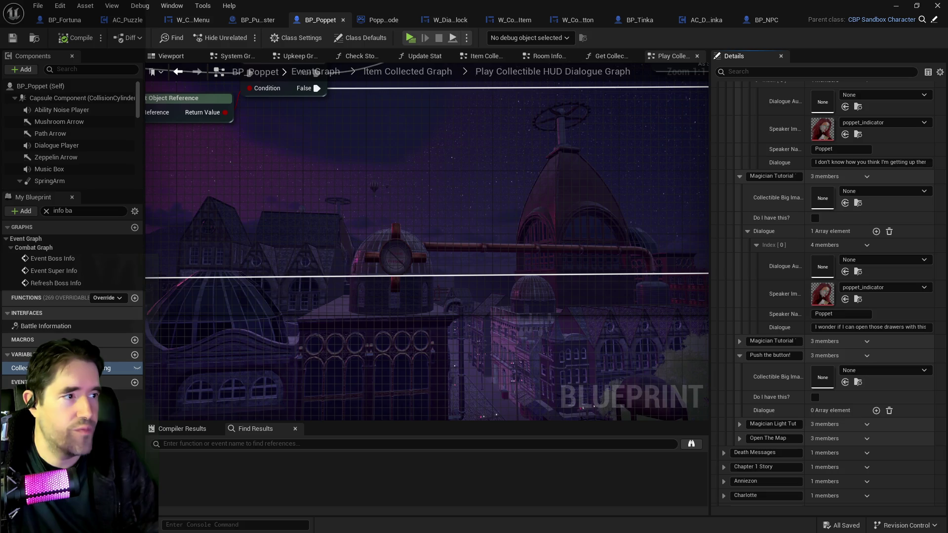
Rename the duplicate Magician Tutorial key to 'Tutorial 1 No Tarot', then return to the Chapter 1 level editor.
left_click(748, 343)
type("Tutorial 1 No Tarot")
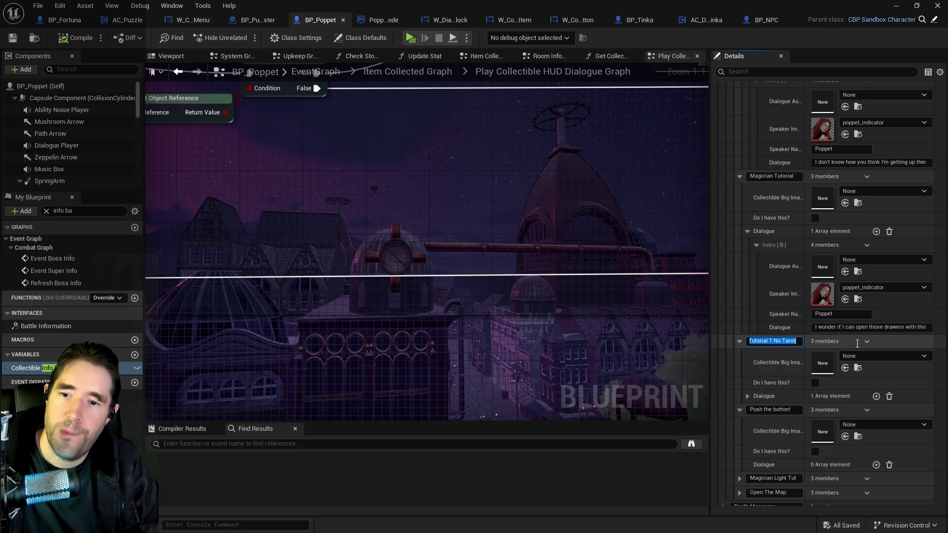
left_click(748, 398)
left_click(748, 395)
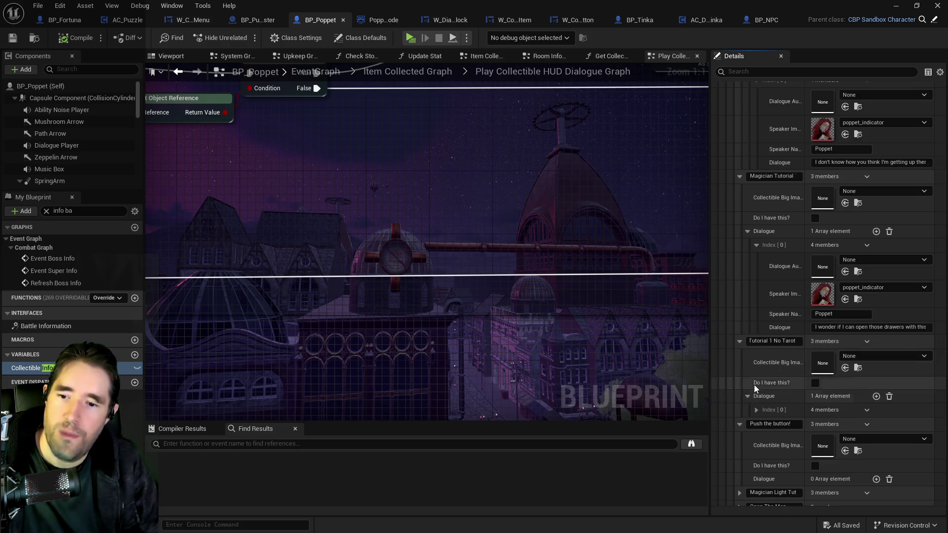
scroll(740, 436, "down", 3)
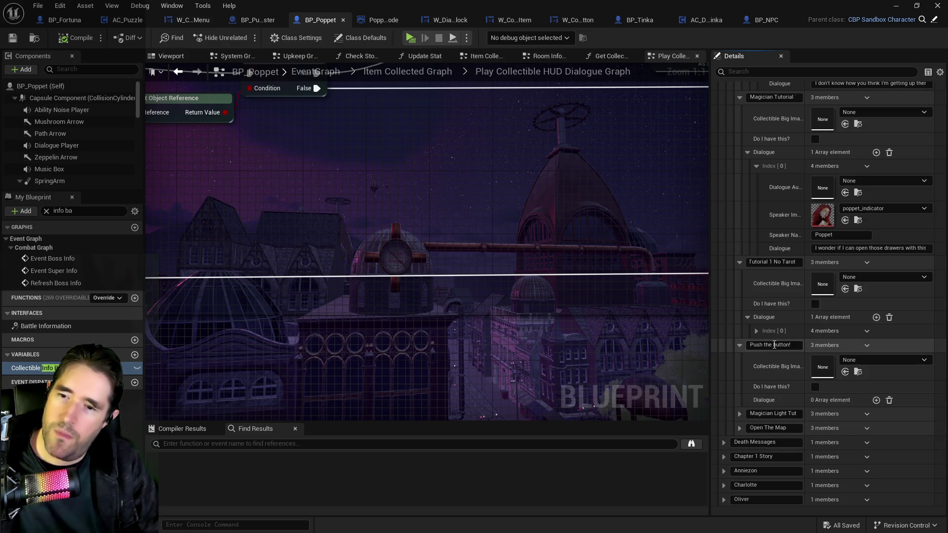
key("alt+Tab")
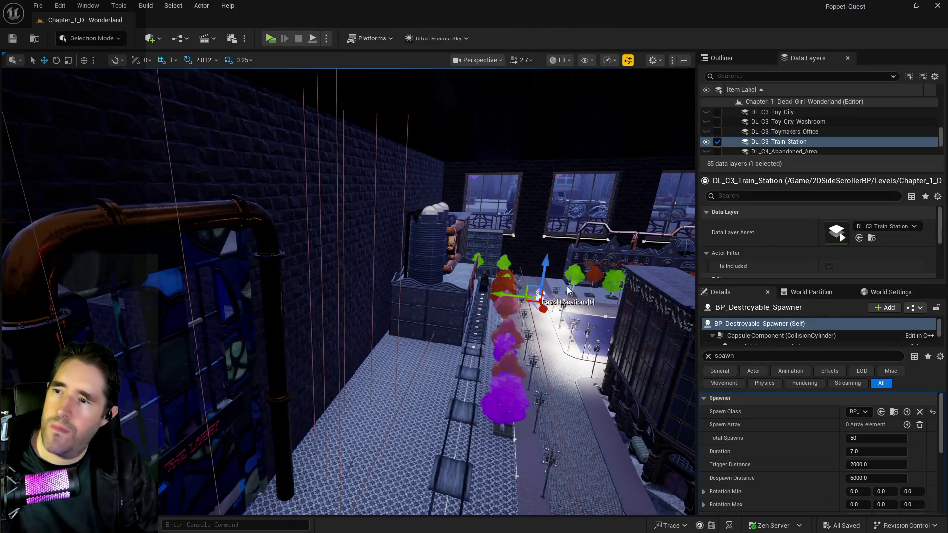
Select the DL_C1_New_Life_Room data layer and tick it to load the room into the level.
left_click_drag(401, 323, 400, 323)
left_click_drag(323, 355, 323, 355)
scroll(779, 142, "up", 5)
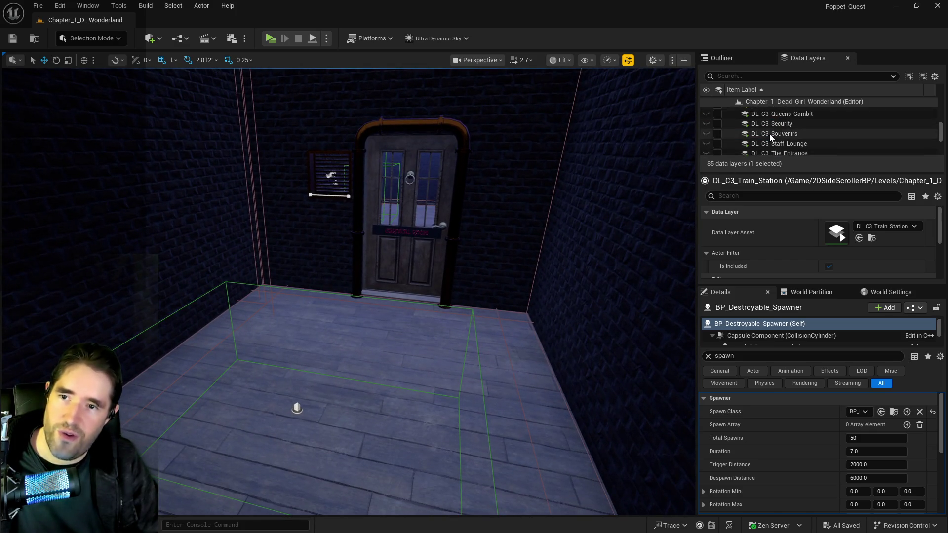
scroll(779, 123, "up", 10)
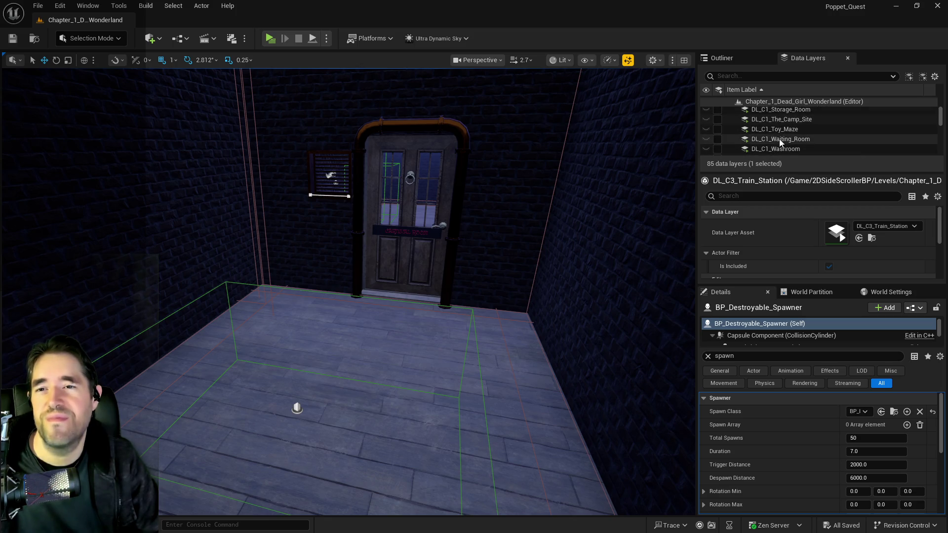
scroll(779, 126, "down", 3)
scroll(776, 131, "up", 5)
scroll(779, 136, "up", 7)
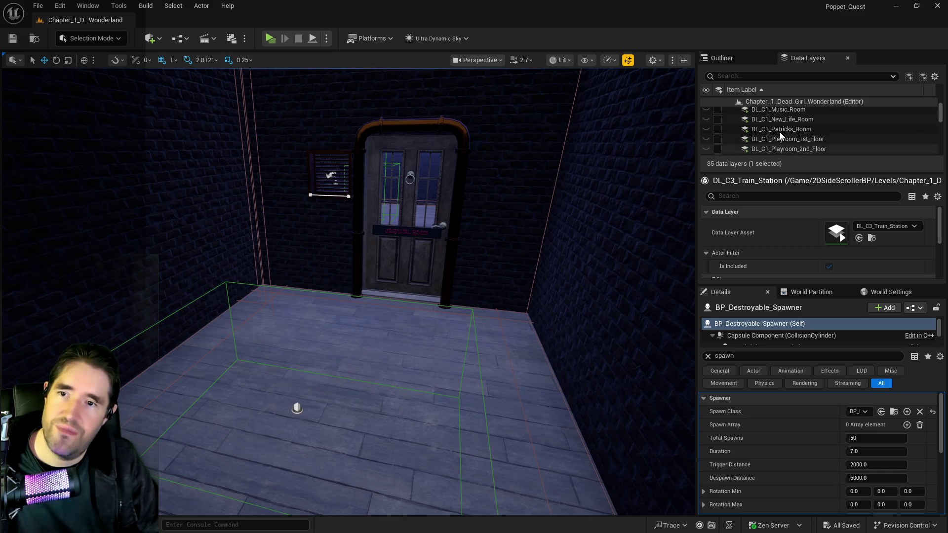
left_click(777, 150)
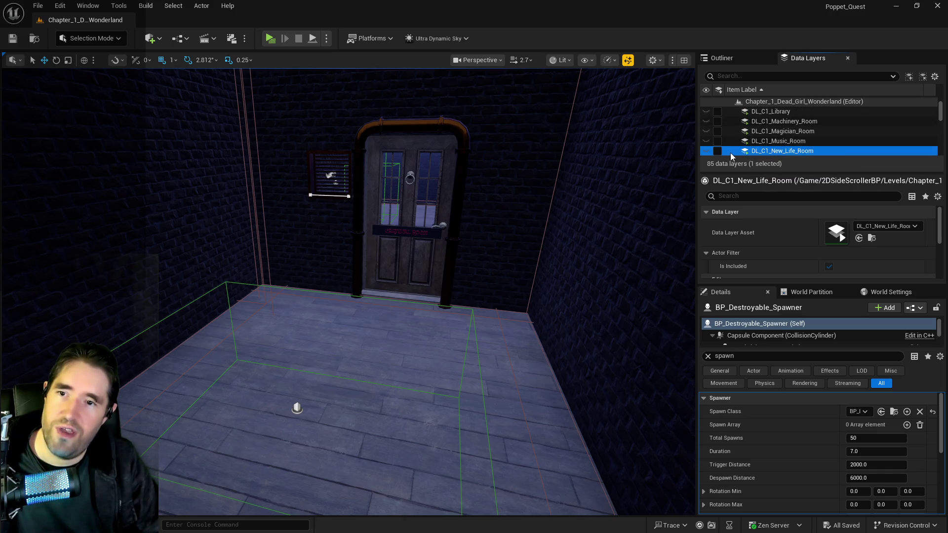
left_click(718, 151)
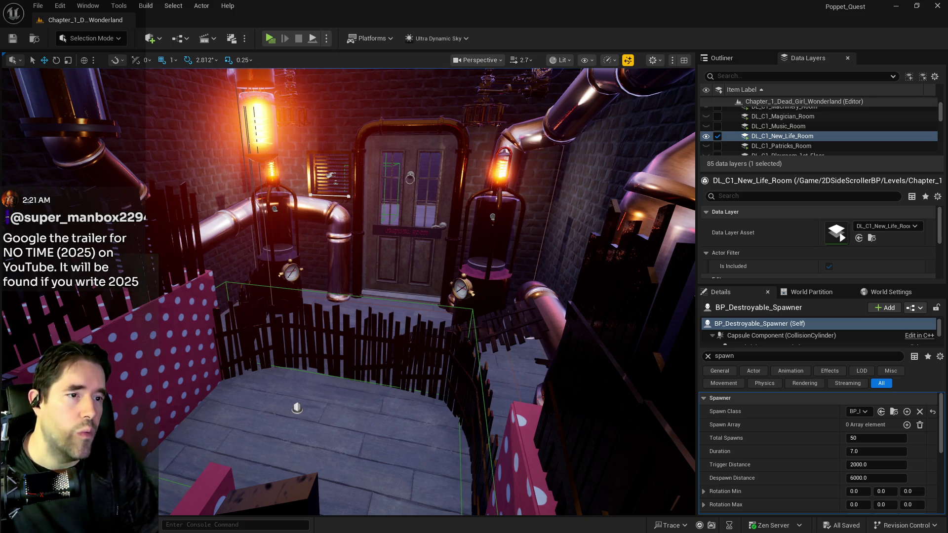
key("alt+Tab")
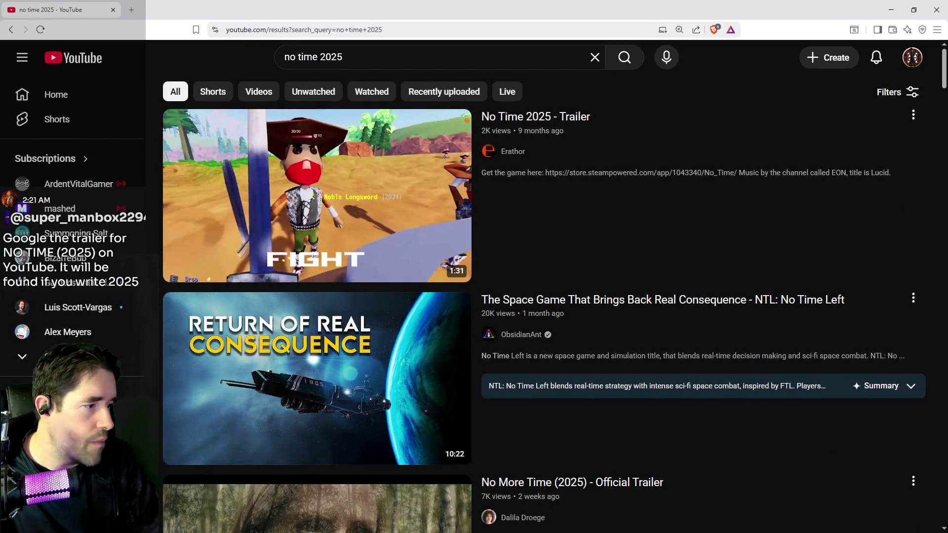
left_click(401, 218)
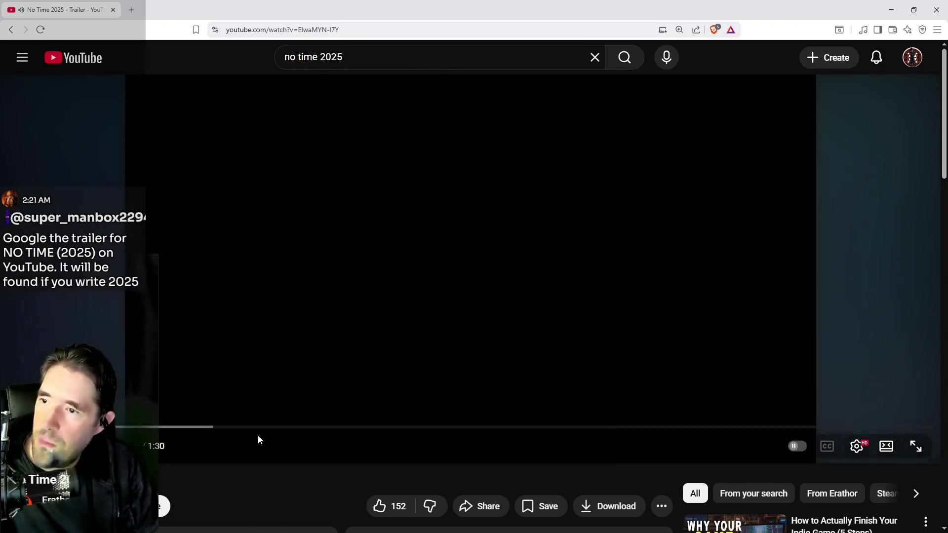
left_click(916, 447)
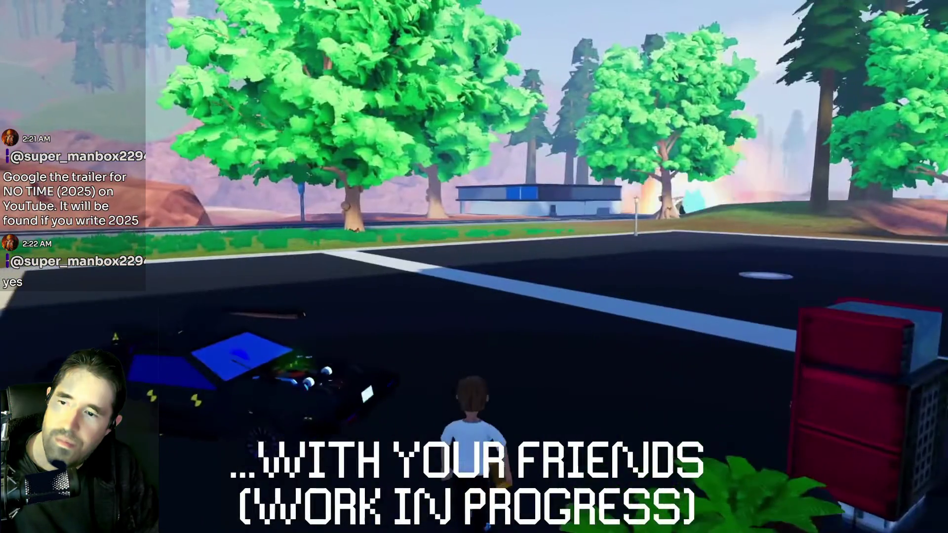
mouse_move(838, 377)
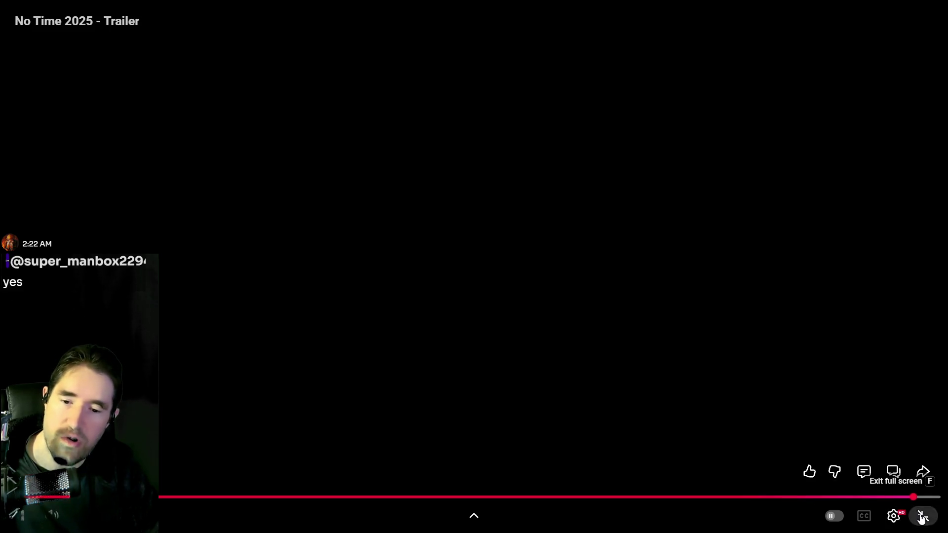
left_click(924, 516)
key("alt+Tab")
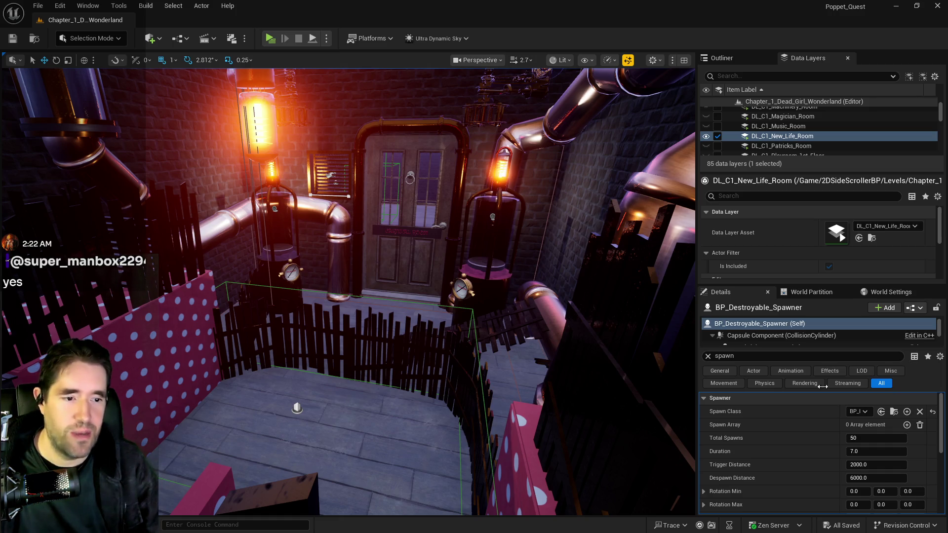
Select the Jump On Buttons trigger box by the pink wall and frame it in the viewport.
key("f")
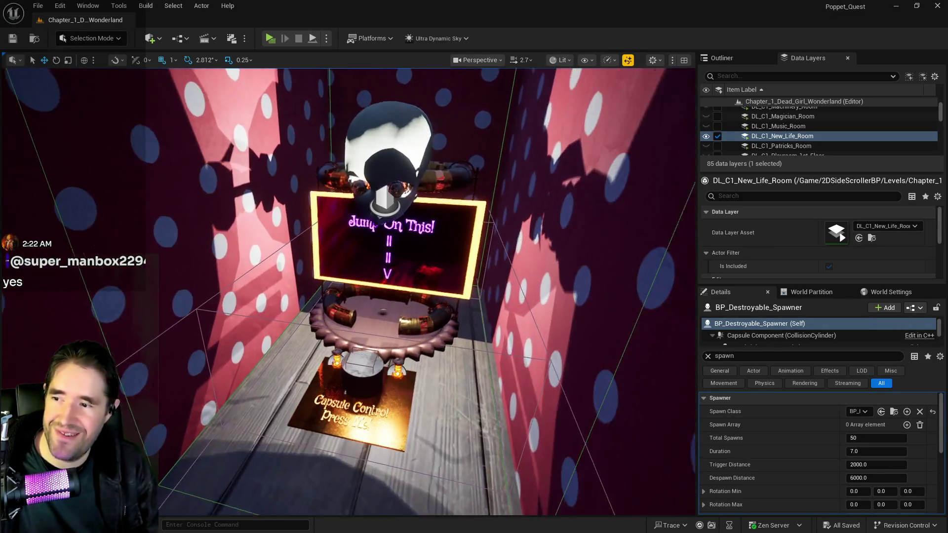
left_click(376, 336)
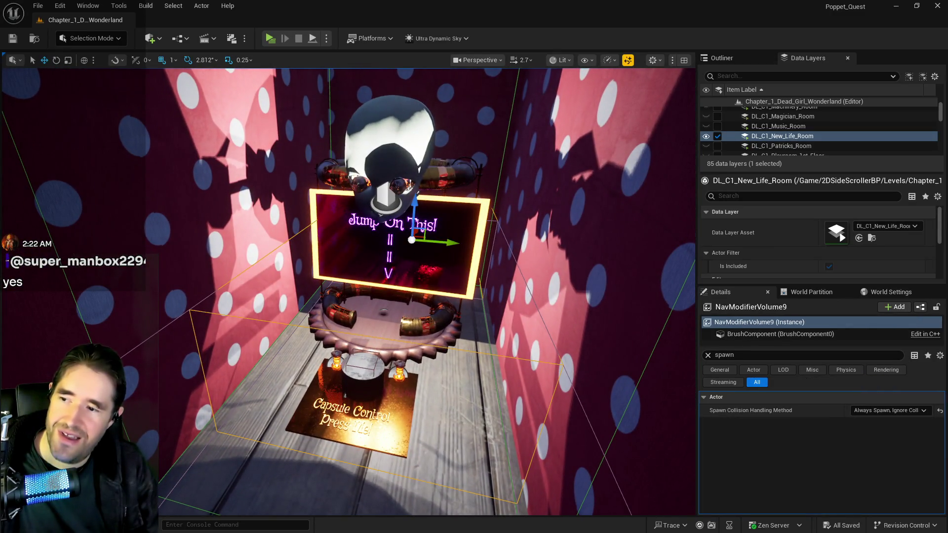
left_click(741, 59)
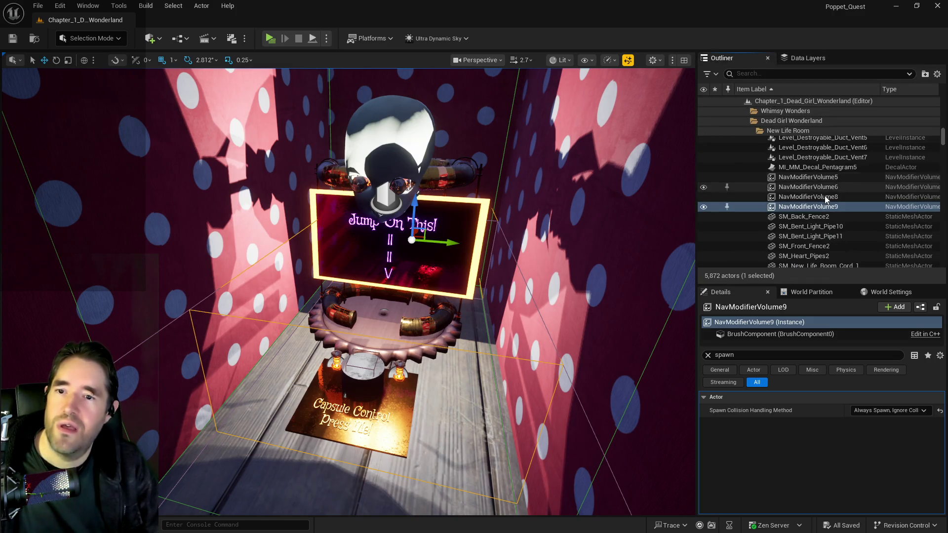
mouse_move(375, 276)
left_mouse_down()
mouse_move(301, 203)
mouse_move(230, 171)
left_mouse_up()
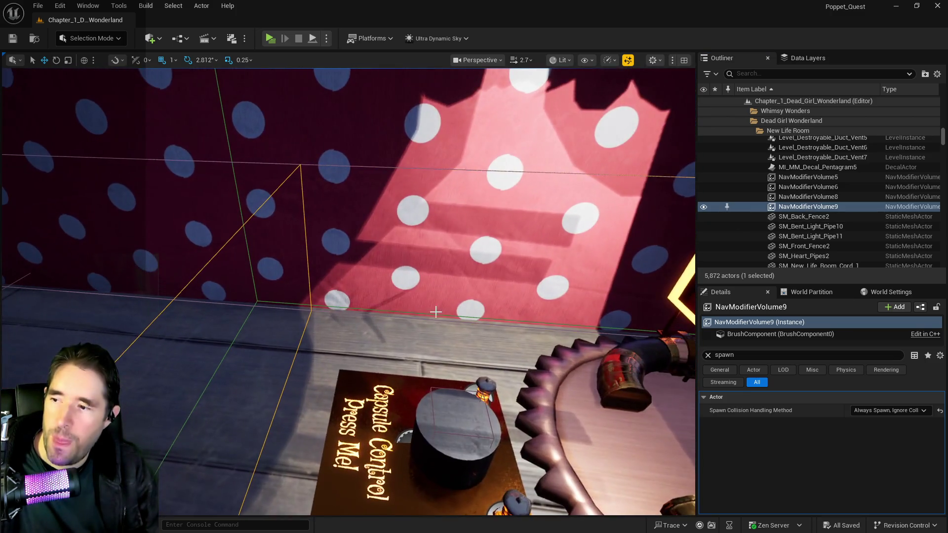
left_click(233, 170)
left_click(233, 170)
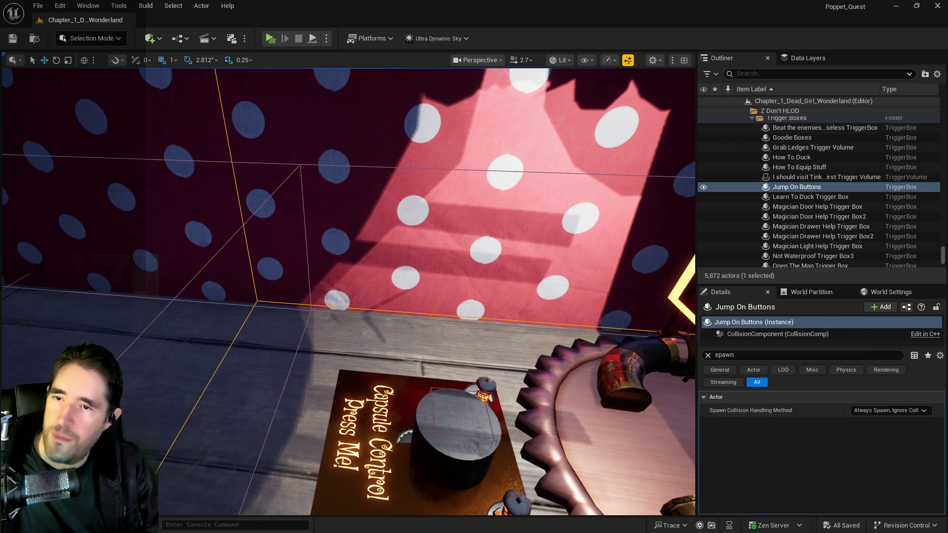
key("f")
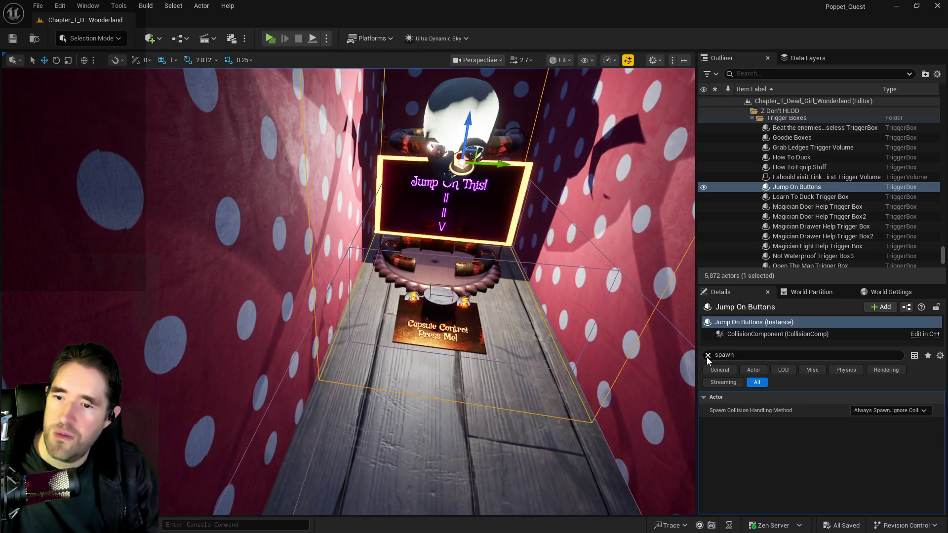
left_click(708, 355)
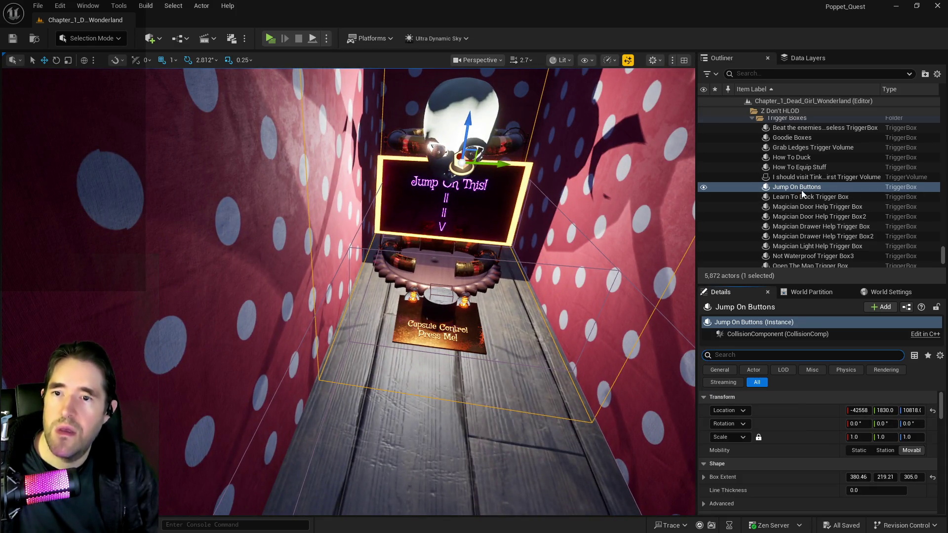
Open the Chapter_1_Dead_Girl_Wonderland Level Blueprint from the toolbar's blueprint menu.
left_click(181, 38)
left_click(373, 127)
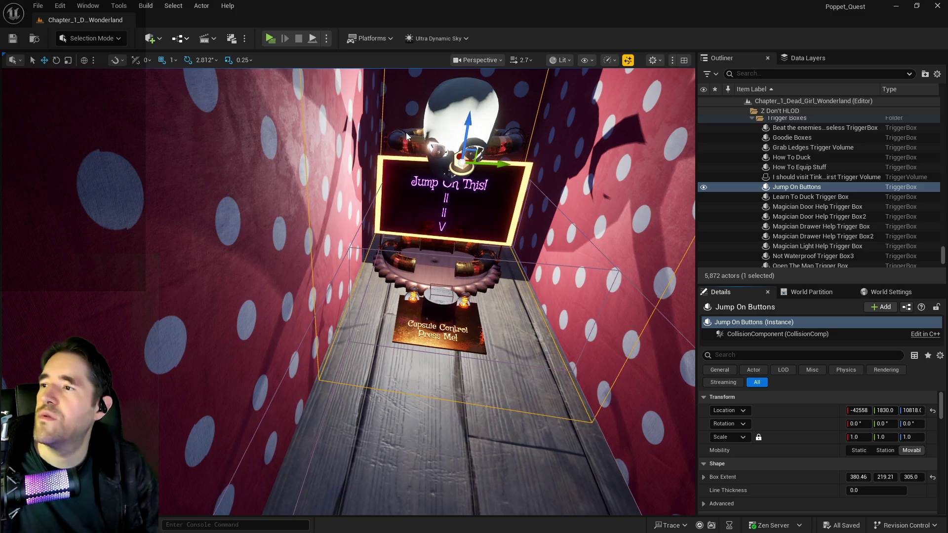
left_click(790, 355)
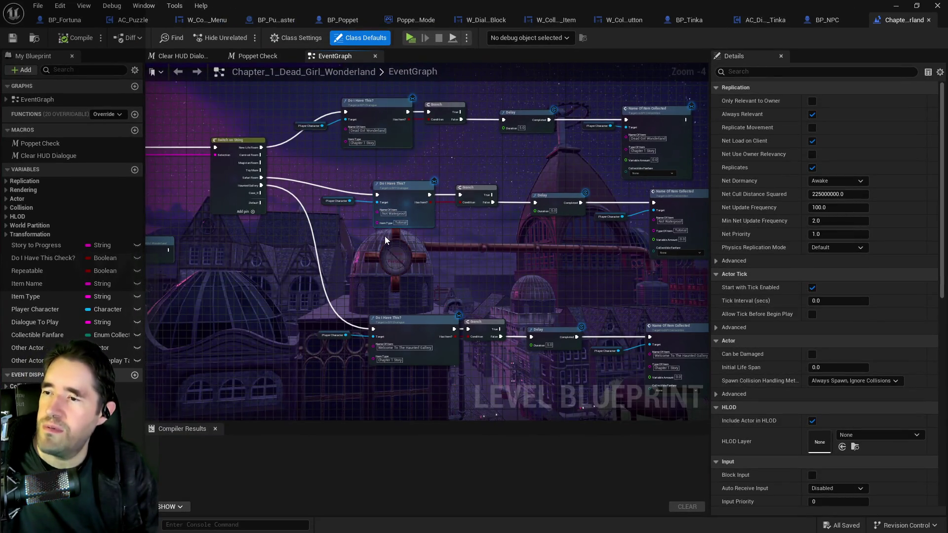
Open the New Life Room Graph and inspect its Poppet Check nodes, including Tarot 0: The Fool.
scroll(363, 256, "up", 3)
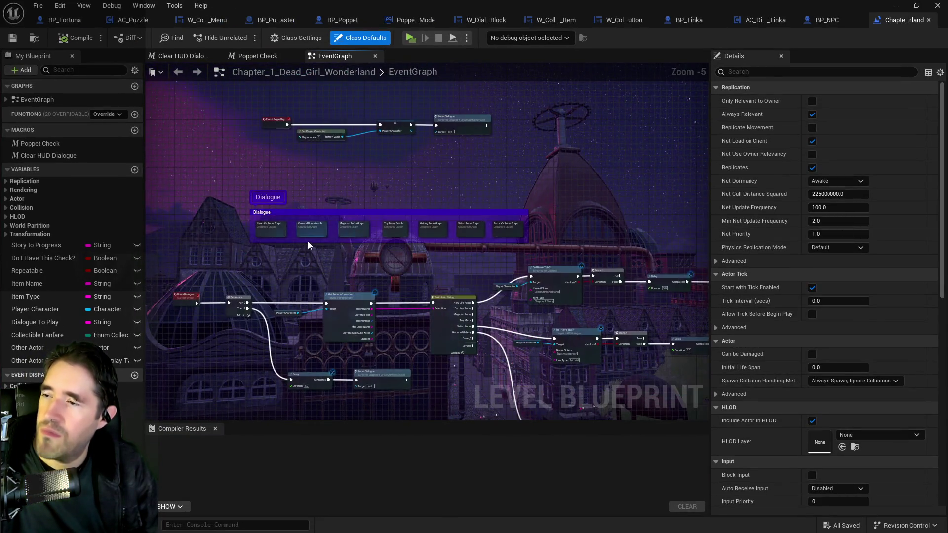
double_click(326, 224)
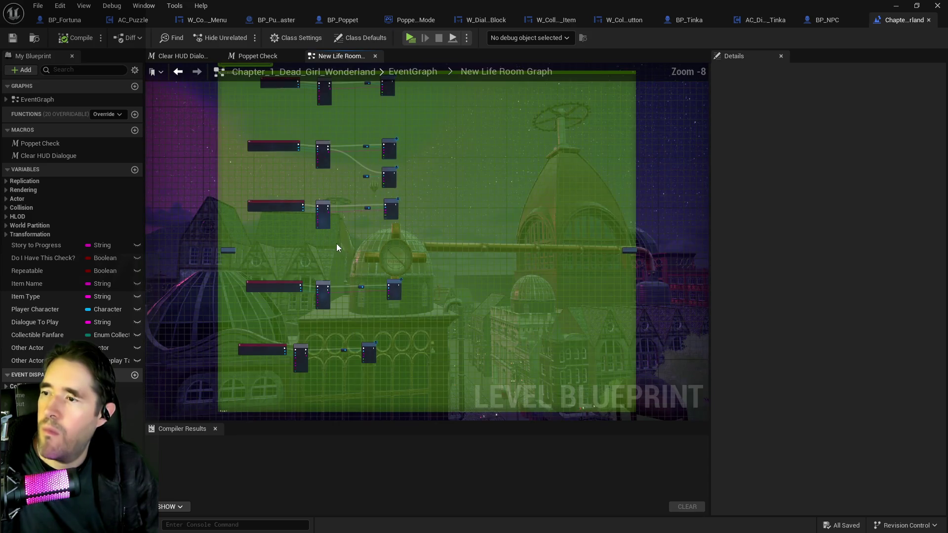
scroll(480, 115, "up", 6)
mouse_move(449, 281)
left_mouse_down()
mouse_move(489, 148)
mouse_move(501, 309)
mouse_move(441, 320)
mouse_move(455, 345)
mouse_move(466, 327)
mouse_move(411, 244)
mouse_move(406, 193)
left_mouse_up()
scroll(452, 184, "down", 4)
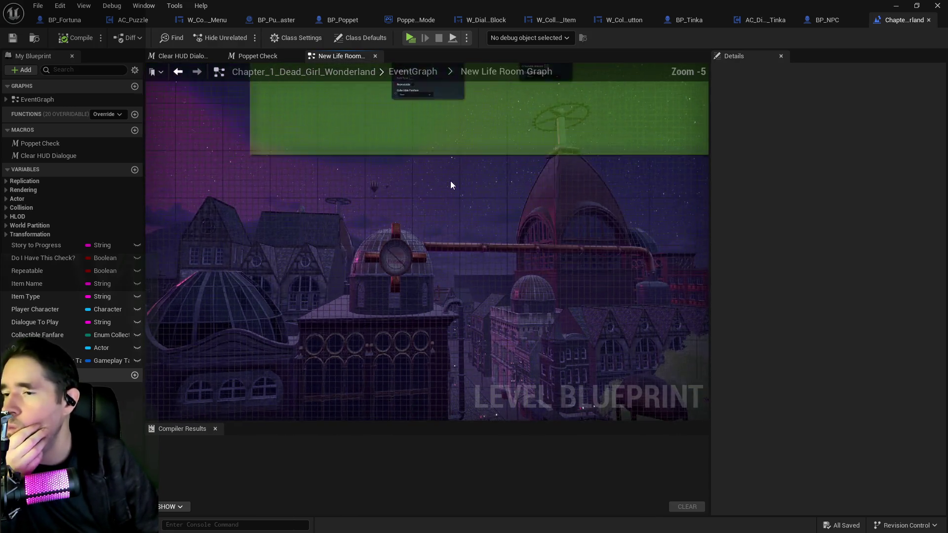
scroll(487, 185, "up", 3)
mouse_move(518, 197)
left_mouse_down()
mouse_move(453, 193)
mouse_move(448, 366)
left_mouse_up()
left_click_drag(423, 270, 434, 404)
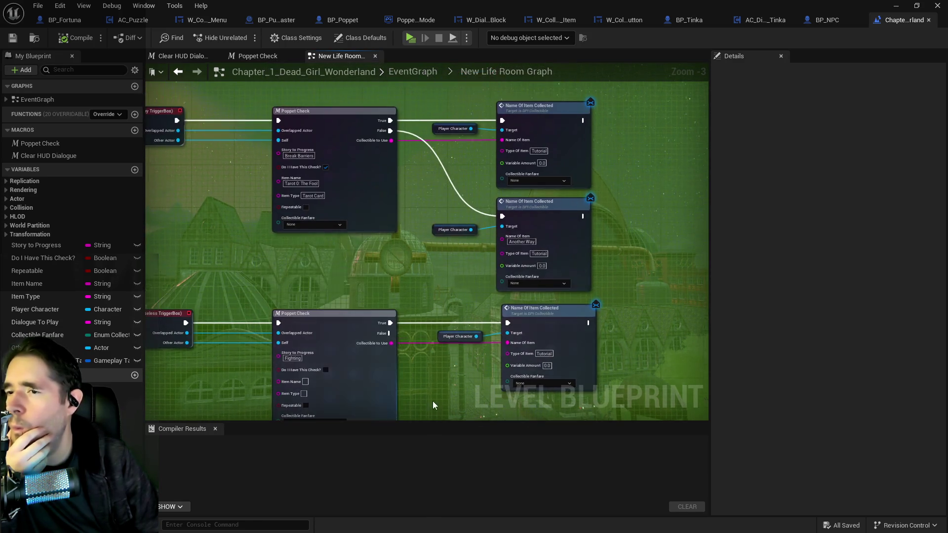
mouse_move(425, 271)
left_mouse_down()
mouse_move(480, 364)
mouse_move(484, 270)
left_mouse_up()
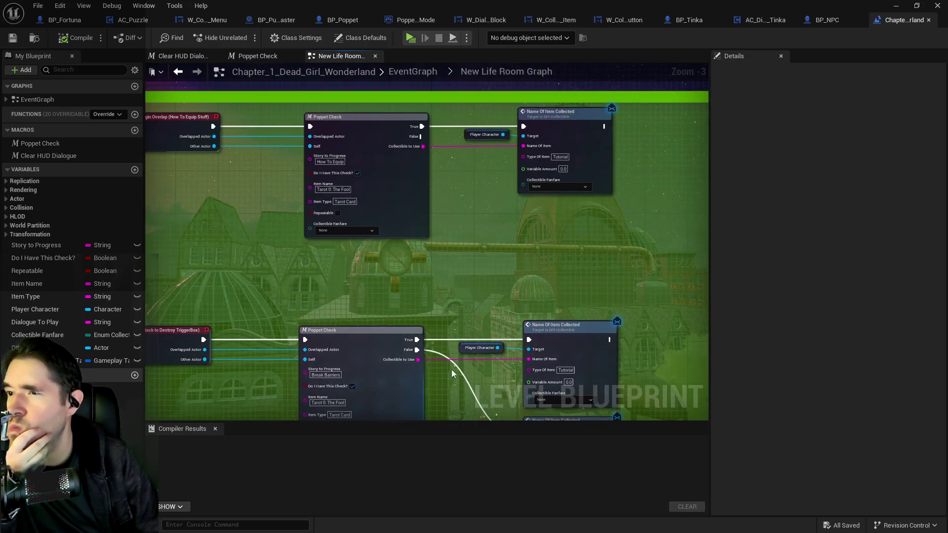
scroll(480, 259, "down", 4)
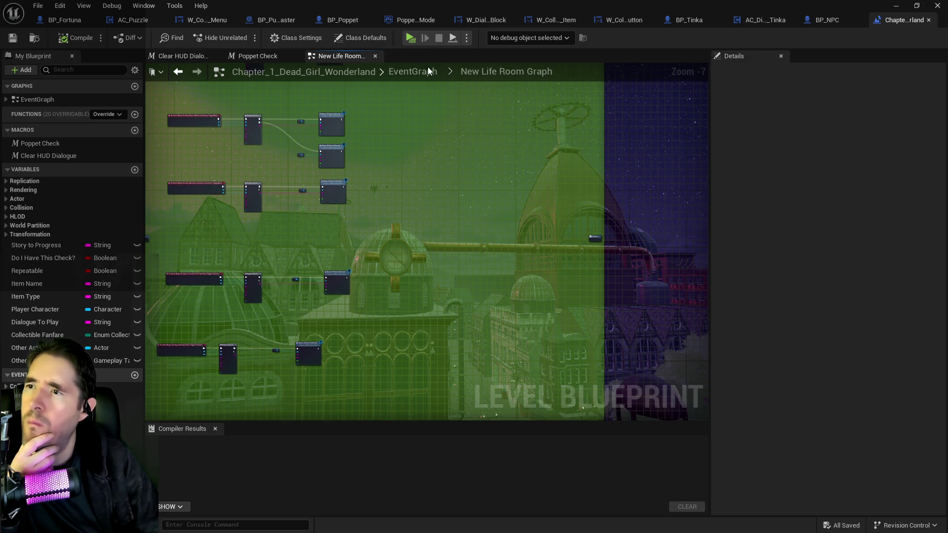
Go back to the EventGraph's Dialogue comment and reopen the New Life Room Graph.
left_click(427, 68)
scroll(433, 256, "up", 3)
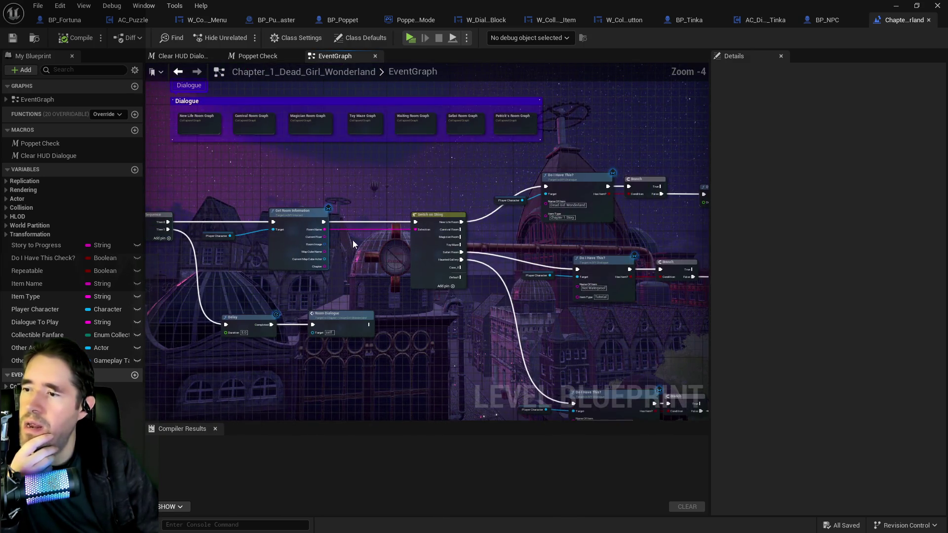
left_click_drag(364, 200, 416, 265)
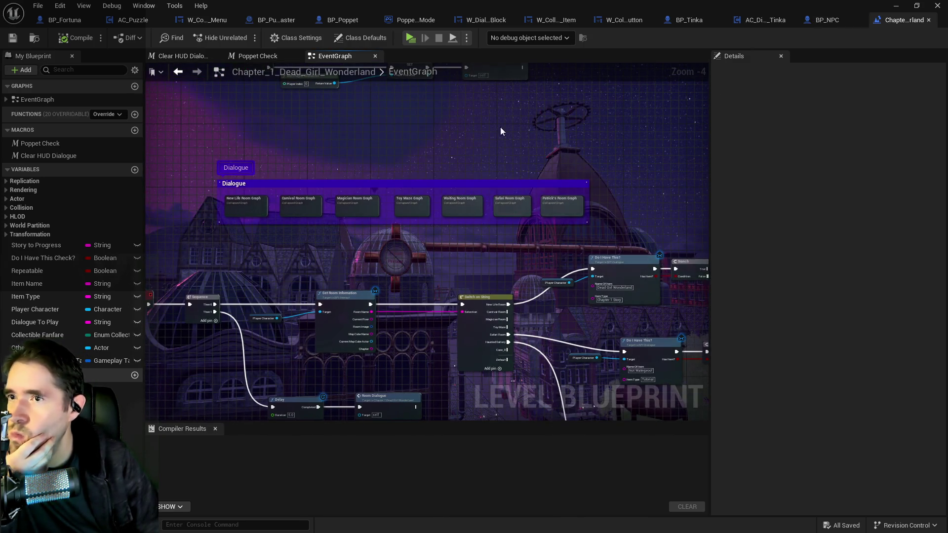
scroll(543, 126, "up", 1)
mouse_move(551, 138)
left_mouse_down()
mouse_move(466, 237)
mouse_move(449, 313)
mouse_move(543, 65)
left_mouse_up()
double_click(391, 106)
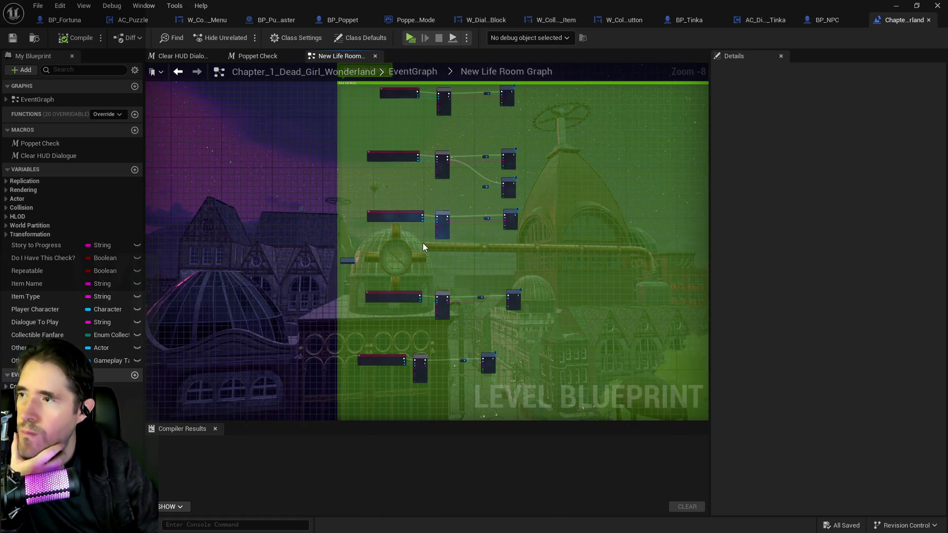
right_click(524, 269)
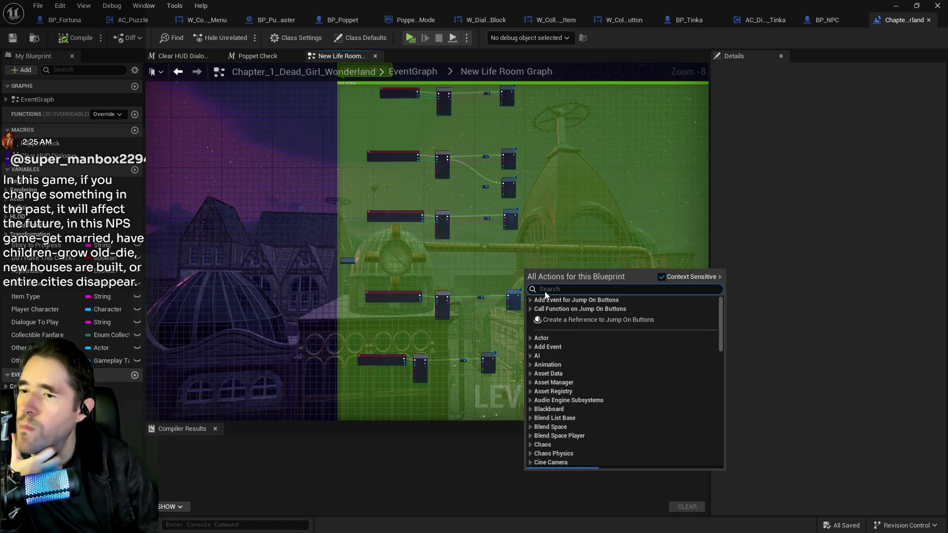
Add an On Actor Begin Overlap event for the Jump On Buttons trigger box and place it.
left_click(530, 301)
left_click(536, 309)
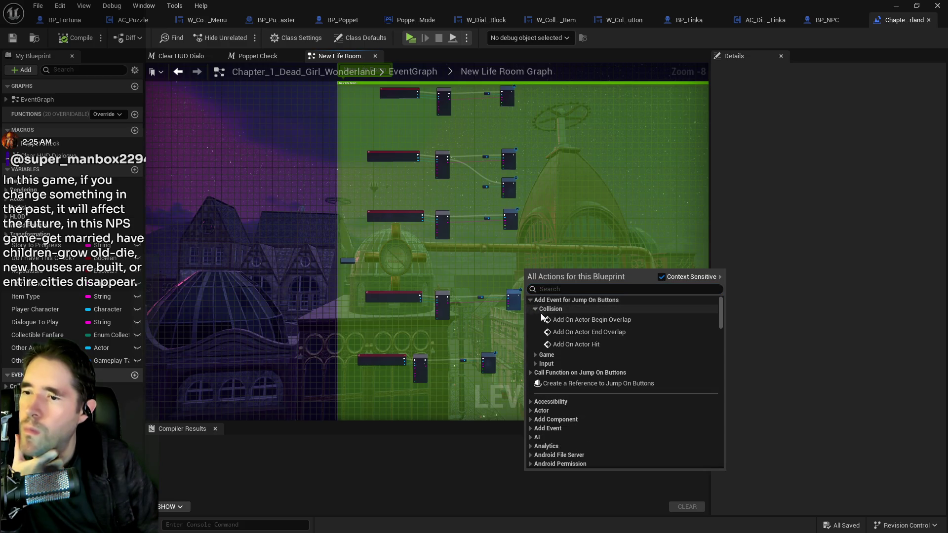
left_click(559, 320)
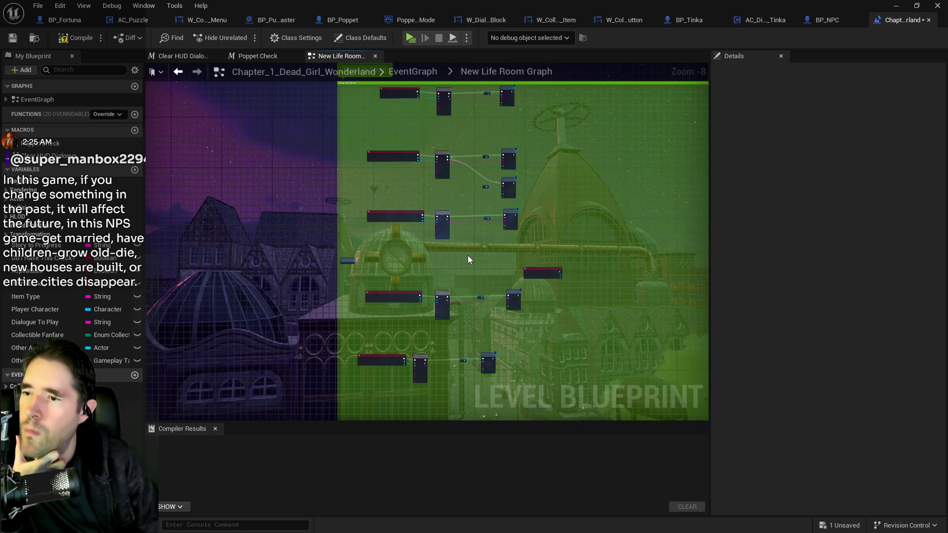
mouse_move(535, 275)
left_mouse_down()
mouse_move(383, 260)
mouse_move(582, 330)
mouse_move(584, 369)
left_mouse_up()
scroll(453, 255, "up", 2)
scroll(428, 246, "up", 3)
Duplicate the Poppet Check chain beside the new event and set Story to Progress to 'Jump On Buttons'.
key("ctrl+c")
key("ctrl+v")
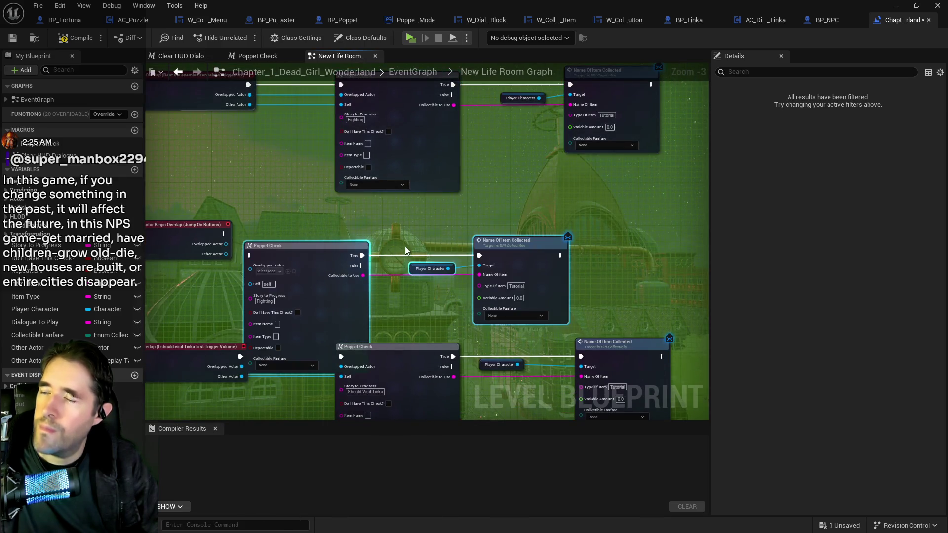
left_click_drag(333, 237, 435, 203)
scroll(365, 266, "up", 4)
left_click(362, 272)
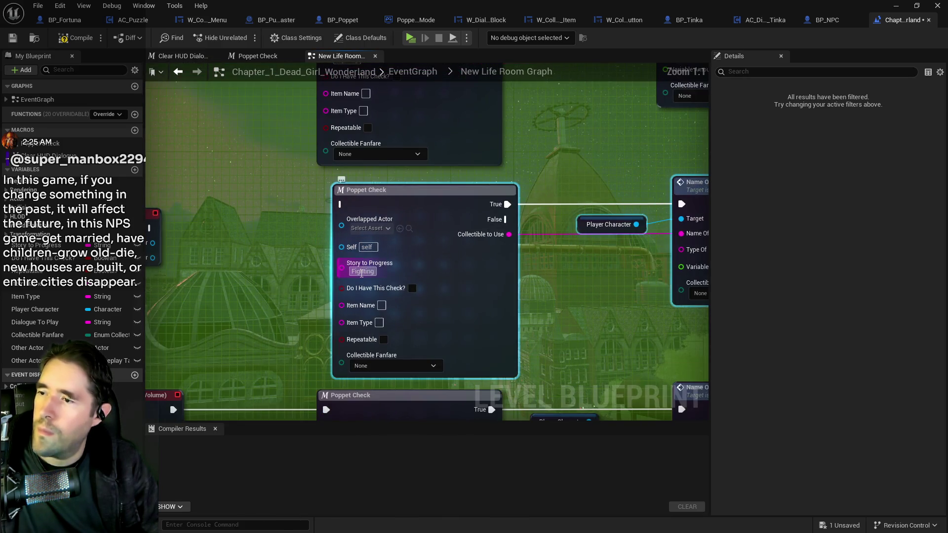
type("Ki[[")
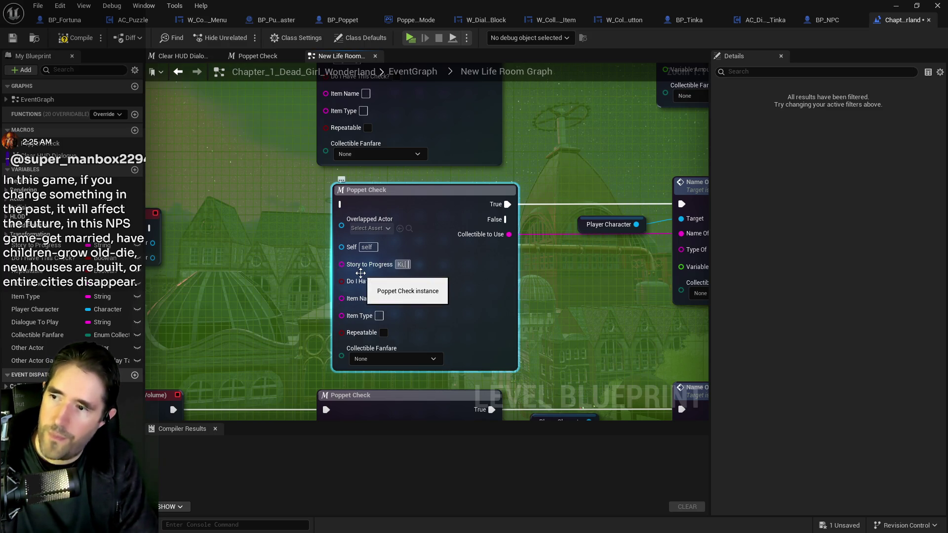
key("BackSpace")
type("Jum")
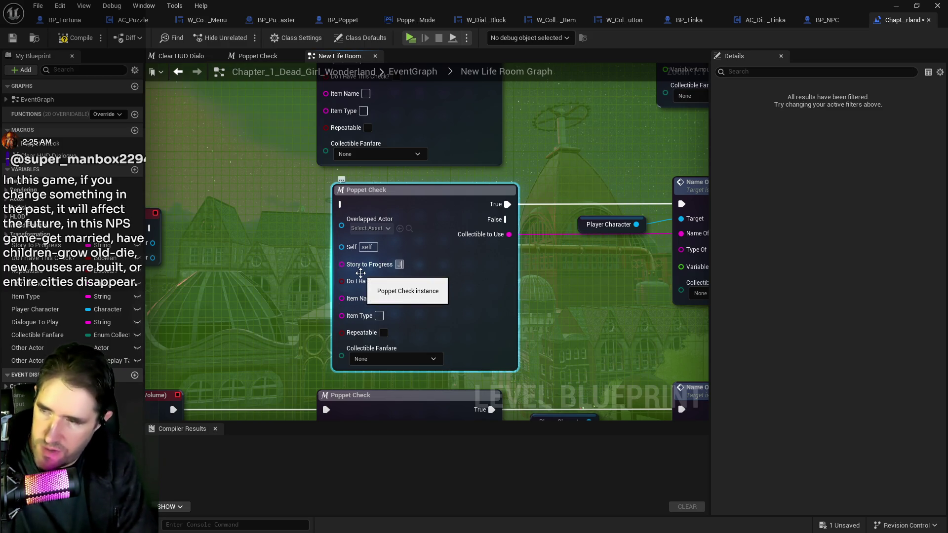
type("p On Button")
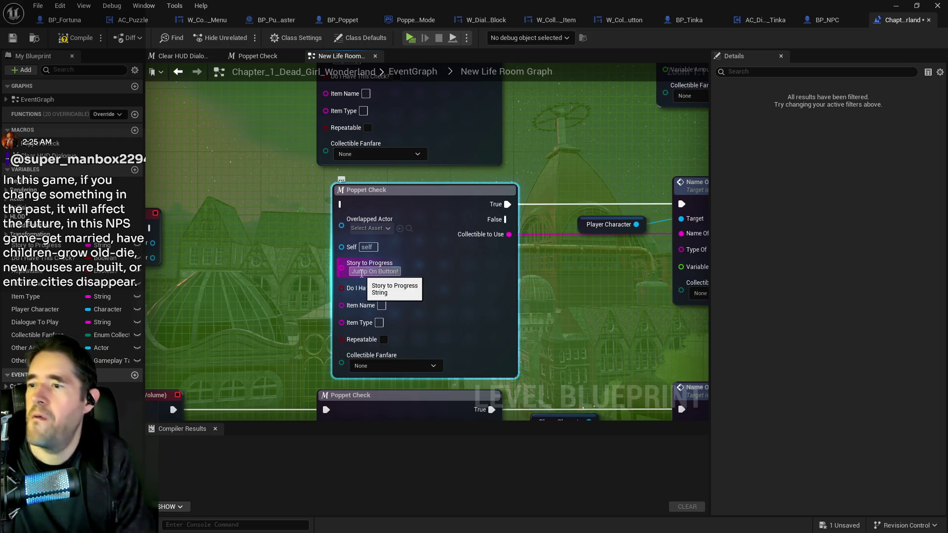
type("!")
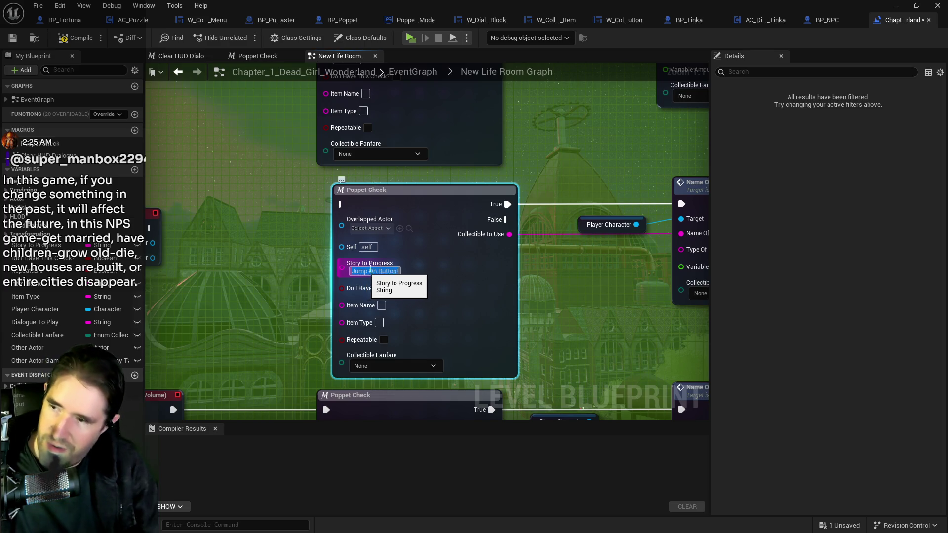
left_click(400, 273)
type("s")
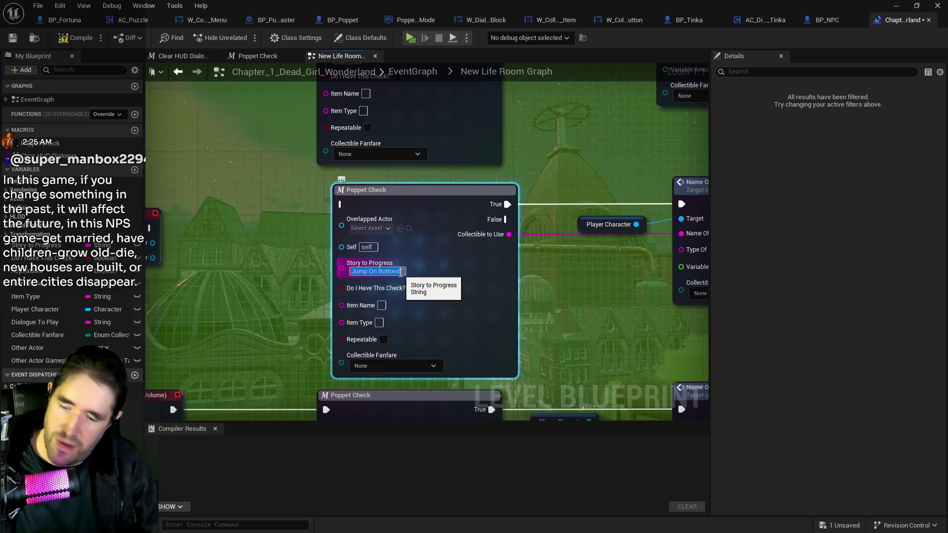
type("!")
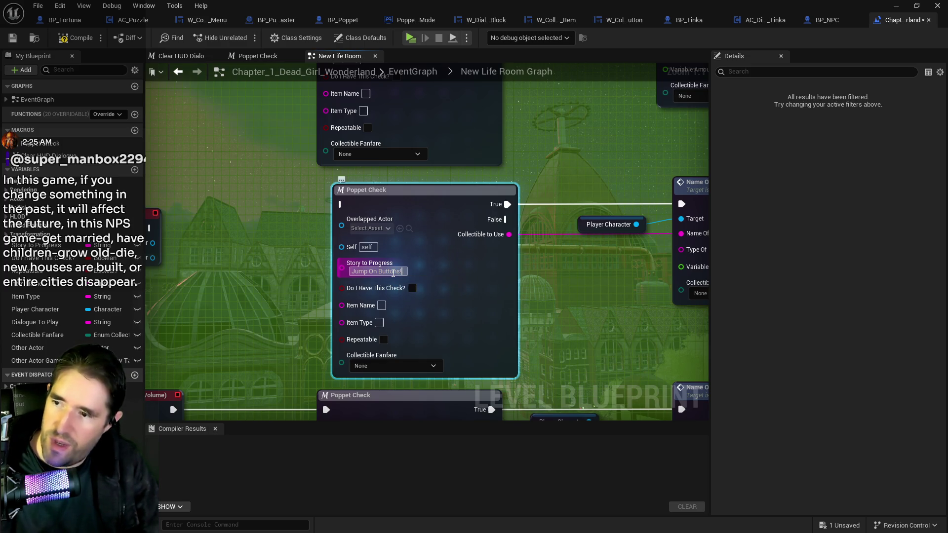
key("alt+Tab")
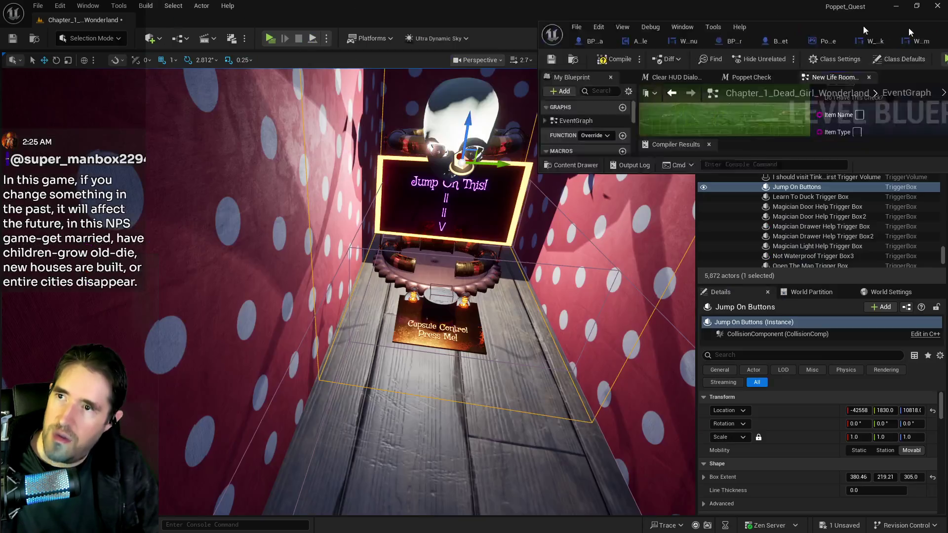
Focus the viewport on the Jump On Buttons trigger box and look around toward the Jump On This! stand.
key("f")
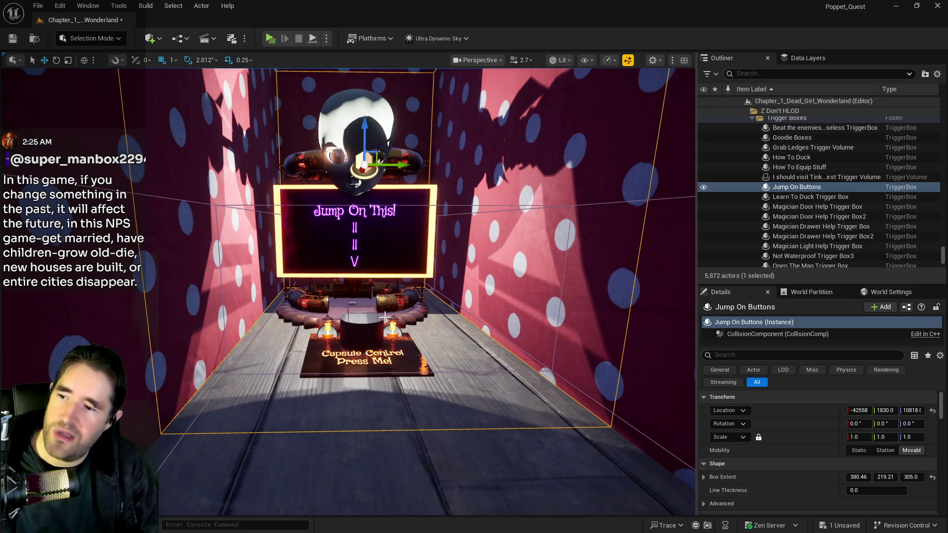
left_click_drag(384, 315, 337, 276)
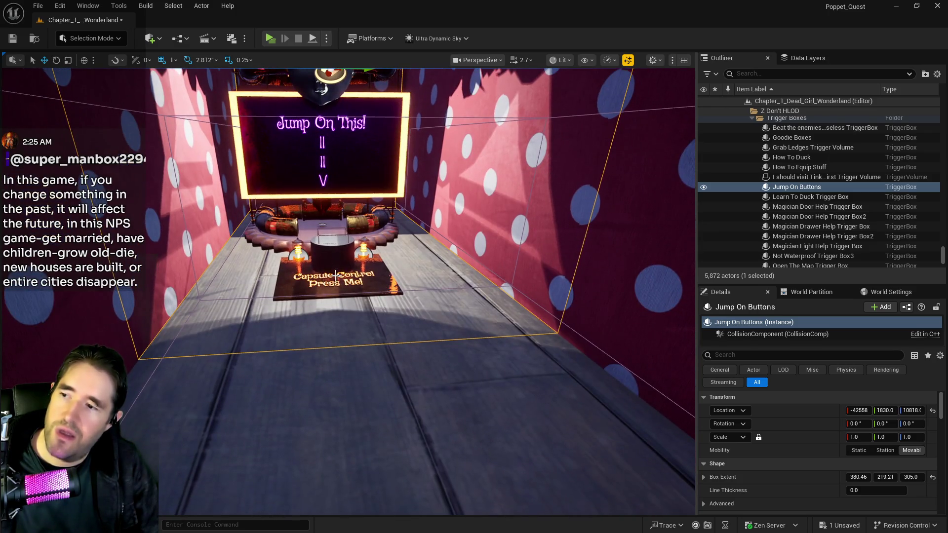
scroll(348, 292, "up", 5)
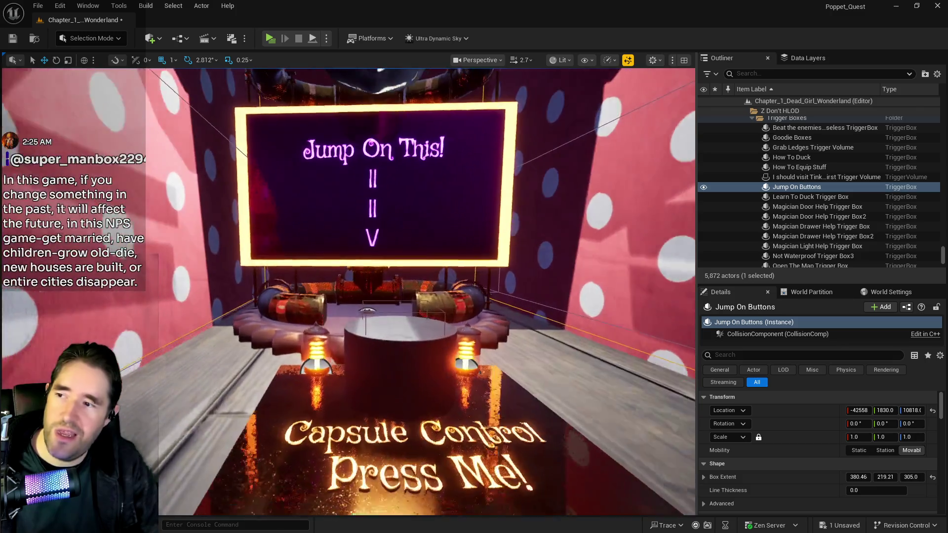
scroll(413, 363, "down", 10)
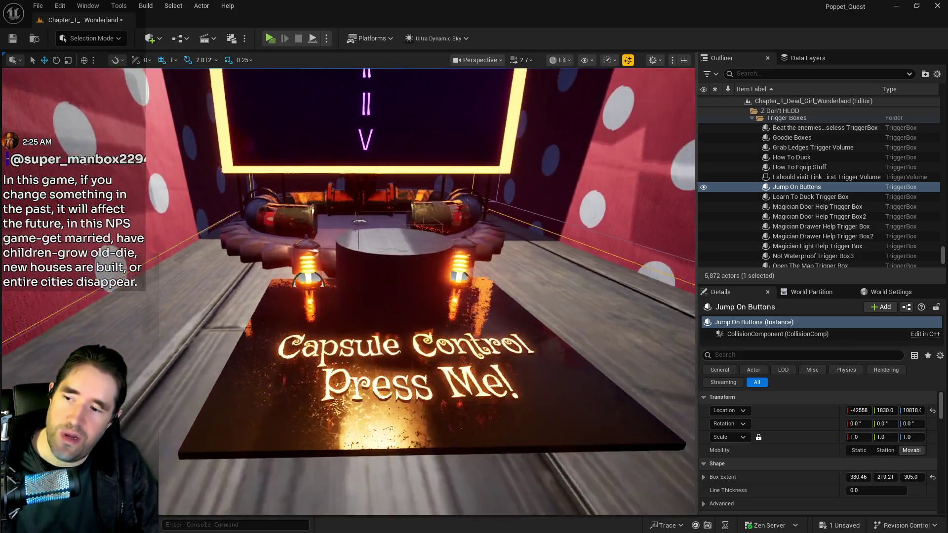
scroll(348, 292, "up", 10)
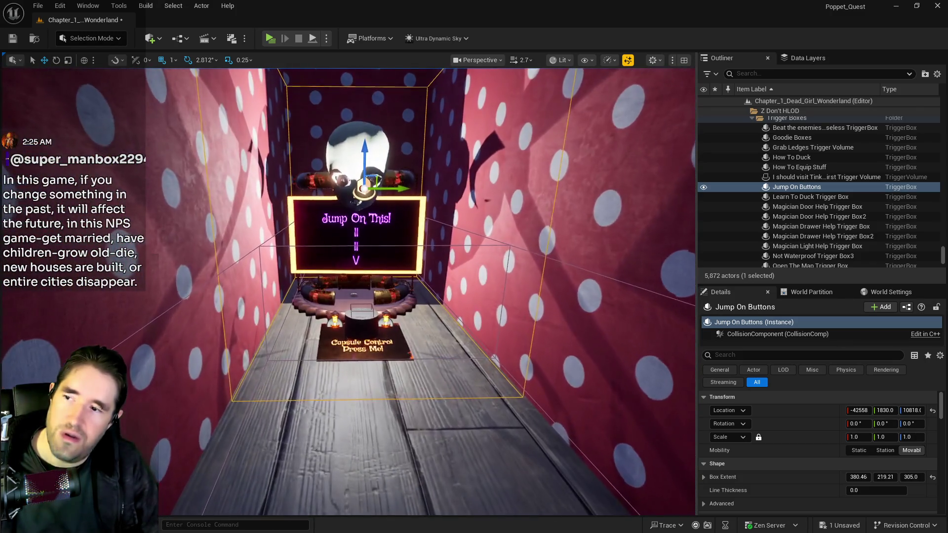
scroll(349, 291, "down", 5)
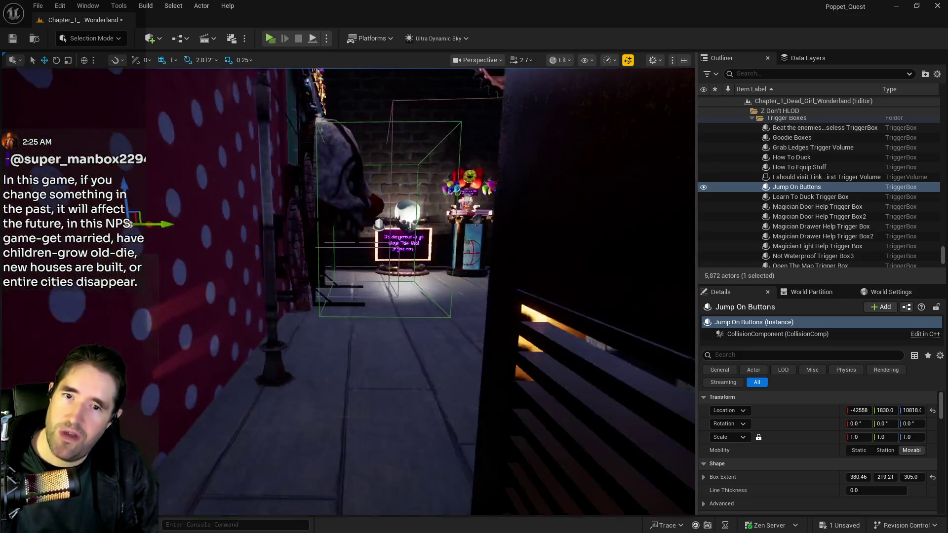
scroll(348, 292, "up", 5)
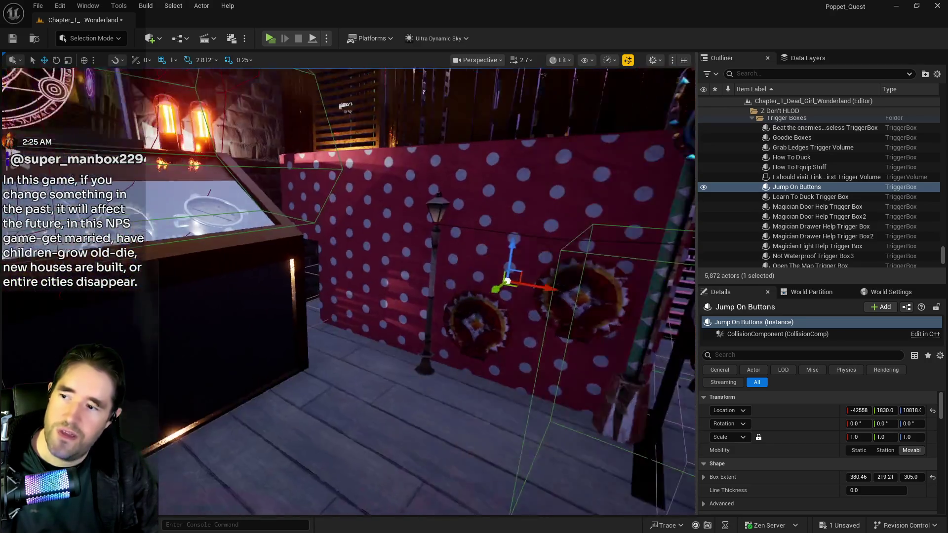
scroll(348, 292, "up", 5)
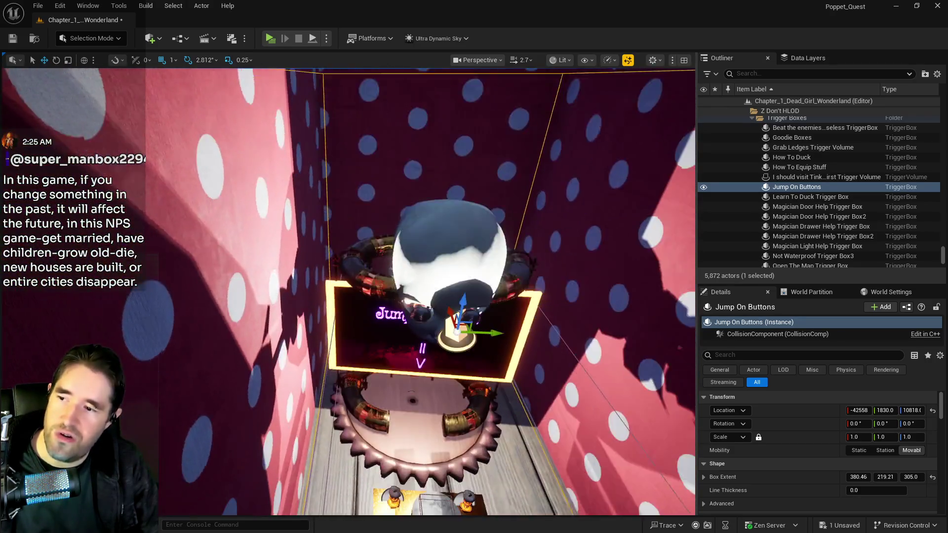
scroll(348, 291, "up", 5)
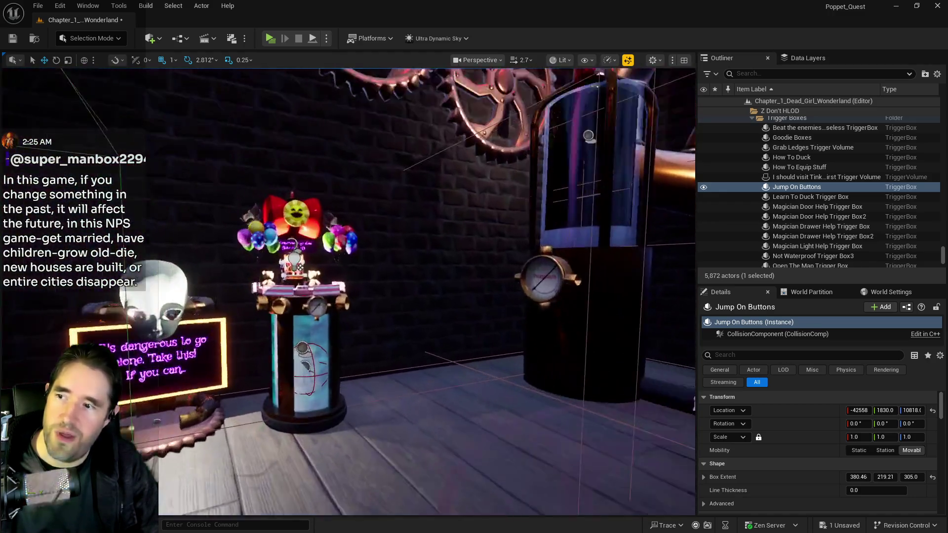
scroll(348, 291, "down", 10)
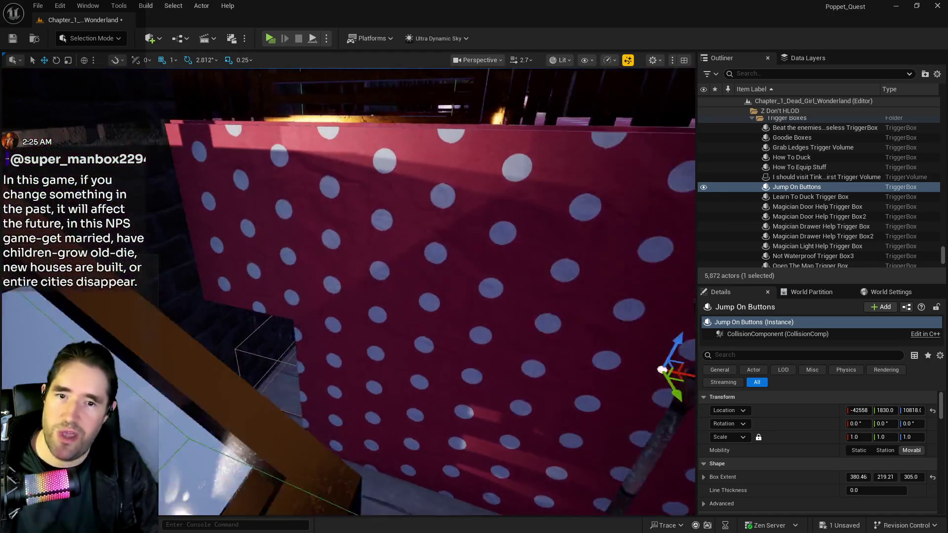
scroll(397, 364, "up", 5)
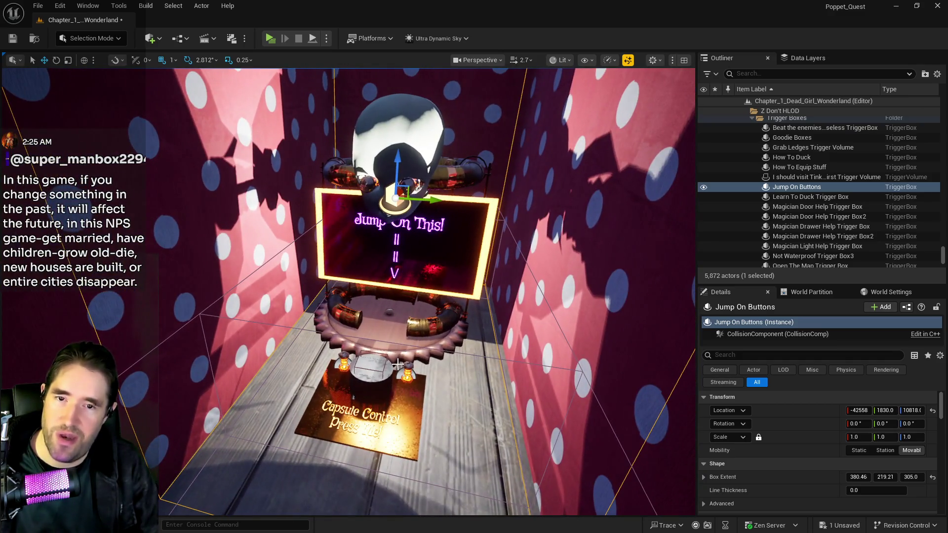
scroll(408, 351, "up", 3)
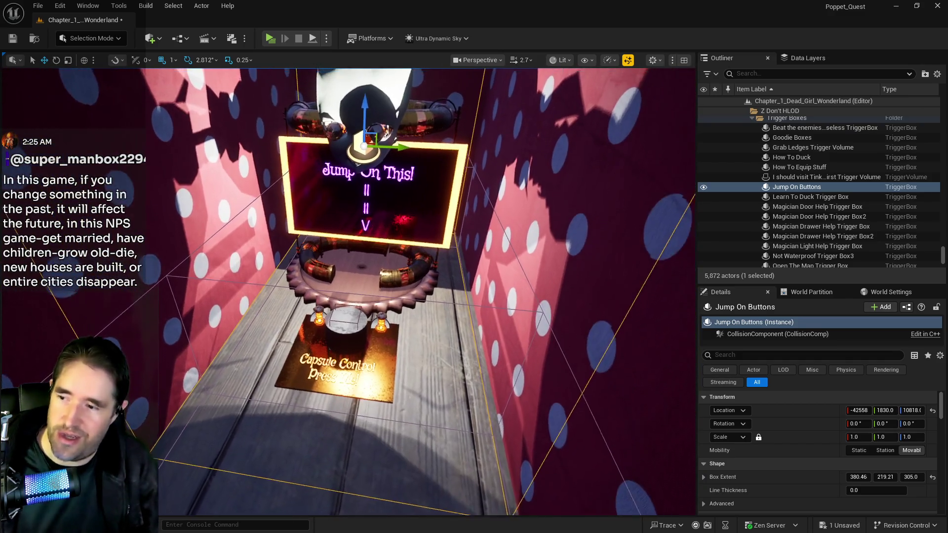
scroll(427, 335, "down", 5)
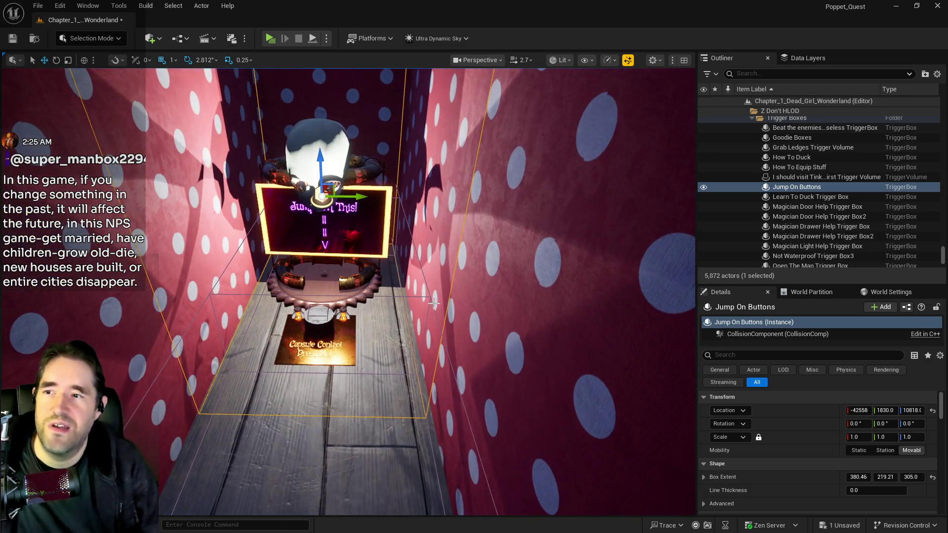
left_click_drag(434, 303, 433, 274)
scroll(408, 296, "up", 3)
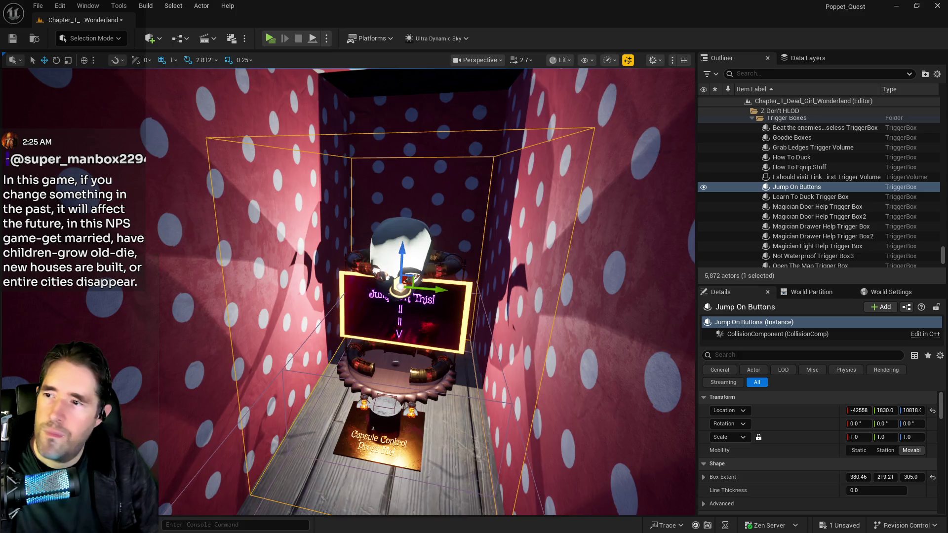
Select the Push the button! trigger box in the viewport and orbit around it.
key("f")
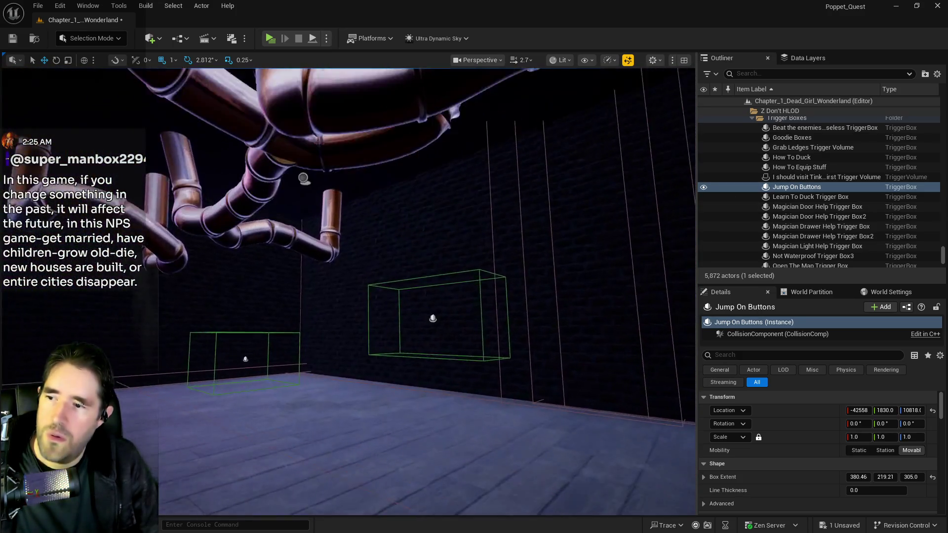
left_click(435, 314)
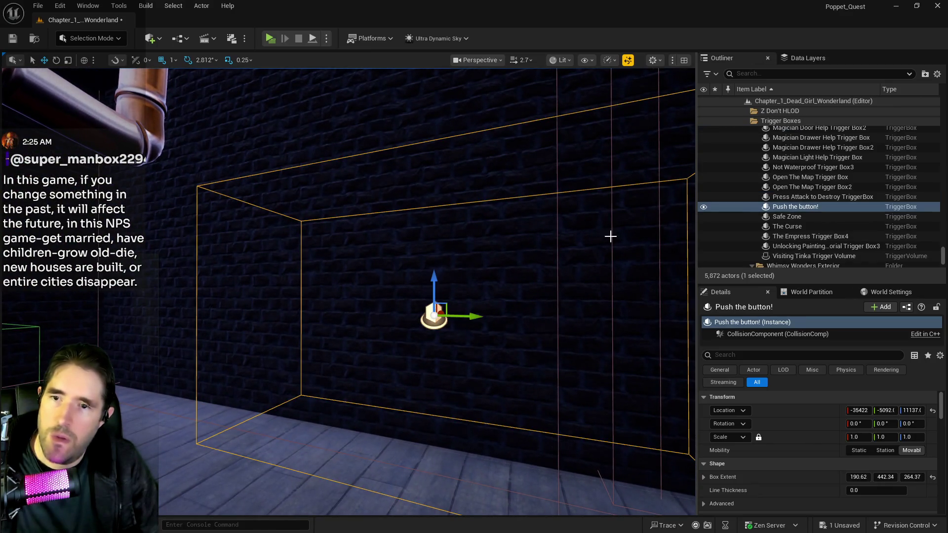
left_click_drag(489, 299, 489, 299)
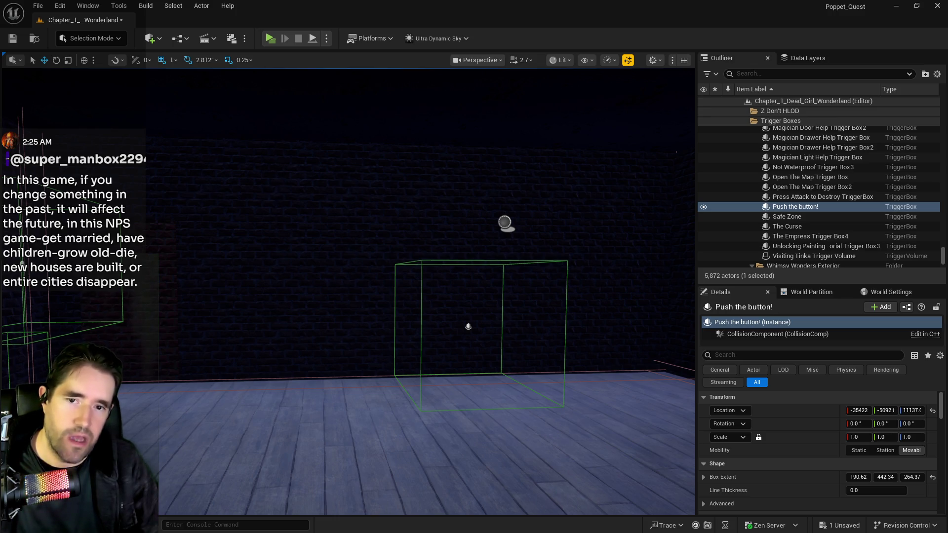
Frame the Push the button! trigger box and orbit the view to see the room and door.
key("f")
mouse_move(361, 405)
left_mouse_down()
mouse_move(390, 403)
mouse_move(376, 405)
mouse_move(378, 376)
mouse_move(413, 353)
mouse_move(405, 339)
left_mouse_up()
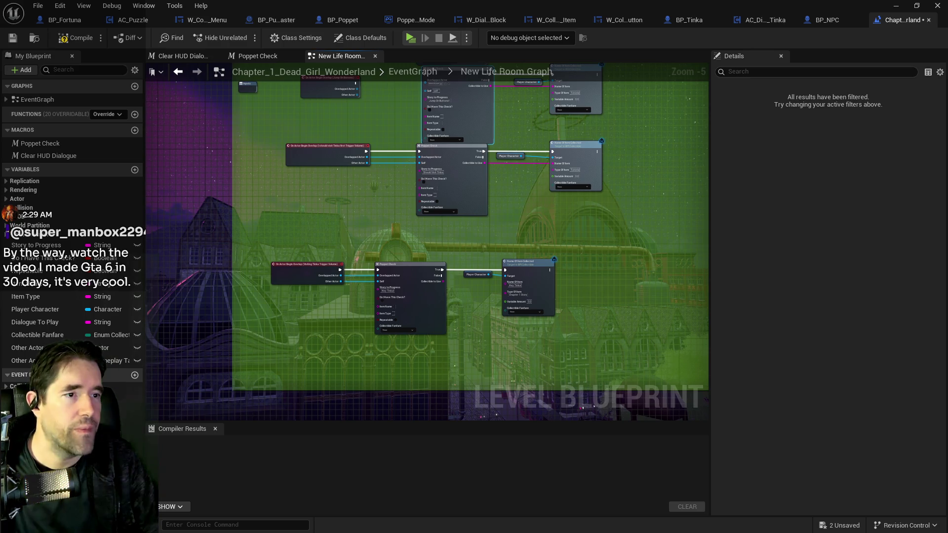
key("alt+Tab")
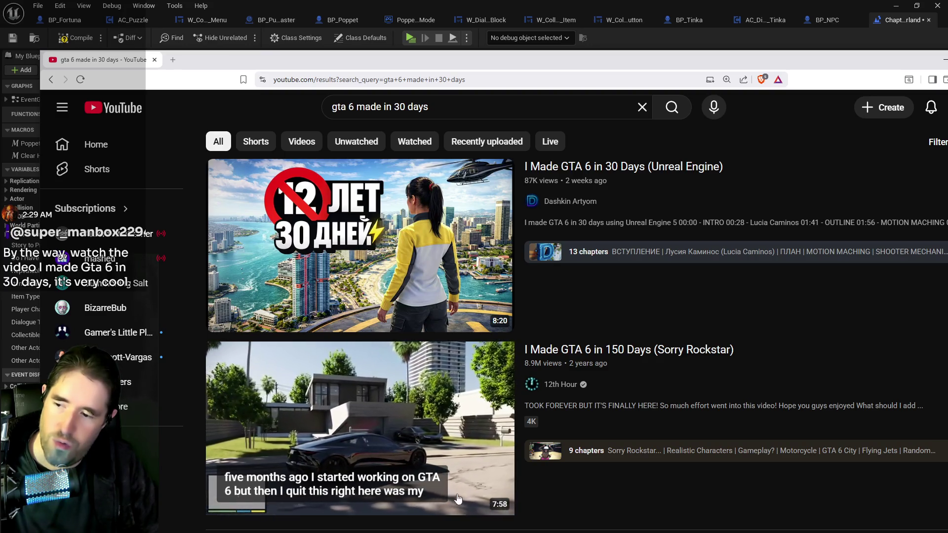
Scroll through the GTA 6 YouTube results, then minimize the browser to return to the editor.
scroll(457, 502, "down", 15)
scroll(430, 425, "down", 12)
scroll(537, 357, "down", 6)
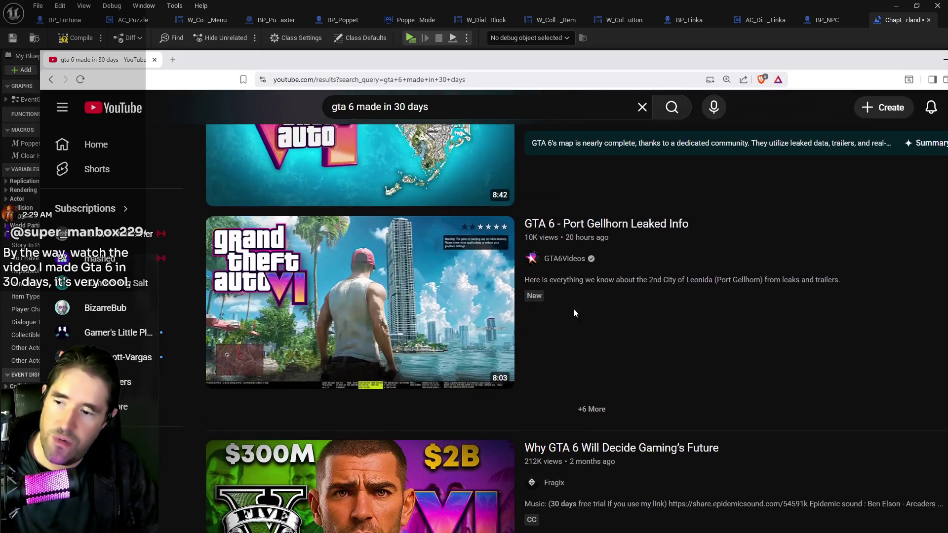
scroll(574, 311, "down", 5)
left_click_drag(628, 65, 947, 68)
key("alt+Tab")
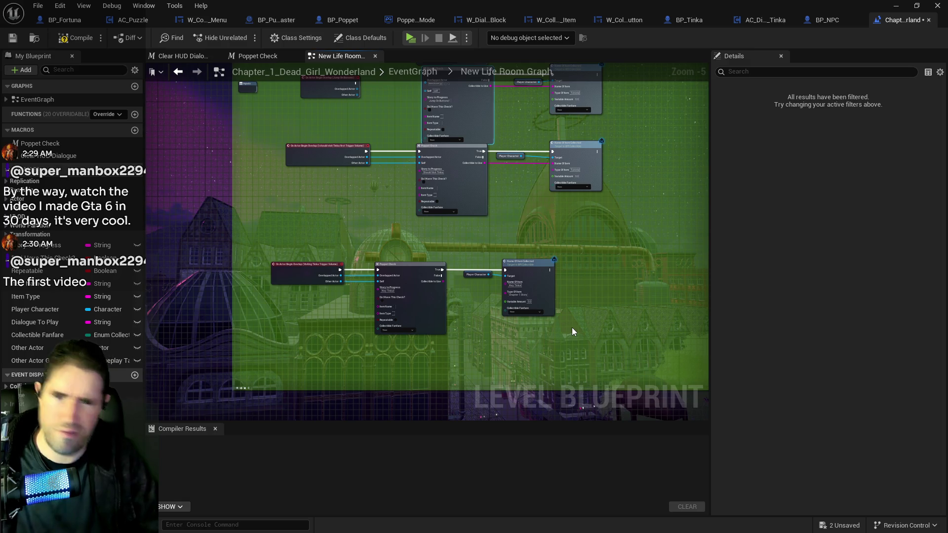
Clear the Jump On Buttons Poppet Check's Story to Progress field, deleting the pasted dialogue line.
mouse_move(597, 259)
left_mouse_down()
mouse_move(583, 222)
mouse_move(513, 381)
left_mouse_up()
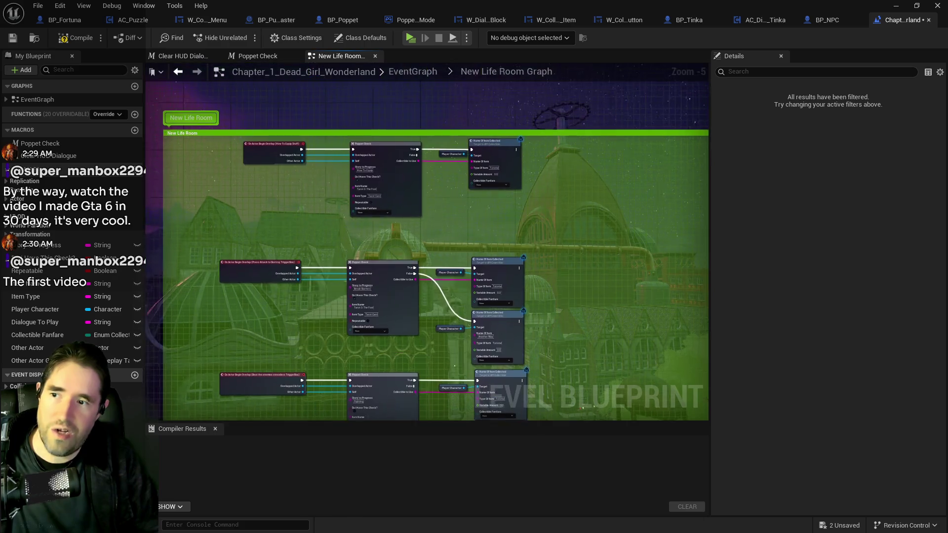
scroll(466, 330, "up", 2)
left_click_drag(467, 330, 527, 144)
scroll(527, 145, "down", 2)
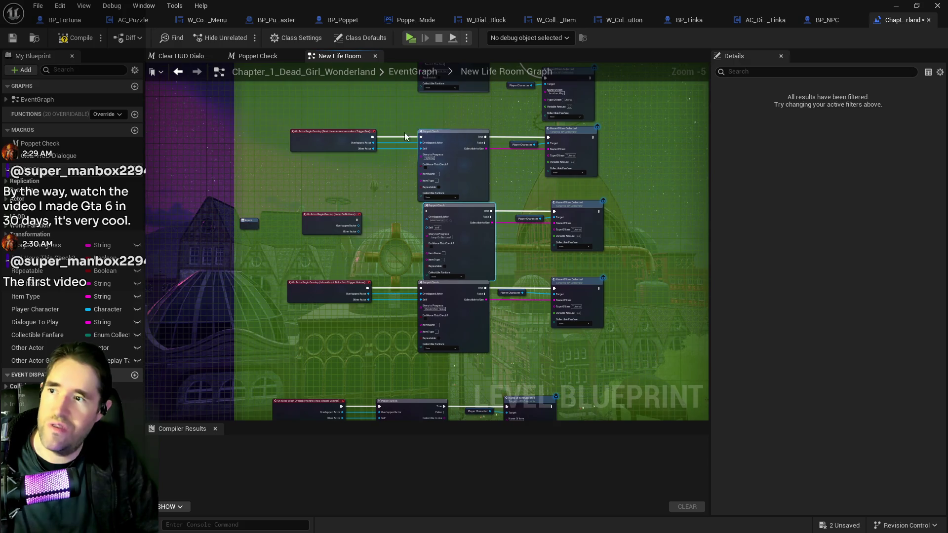
left_click_drag(432, 165, 398, 188)
scroll(398, 188, "up", 4)
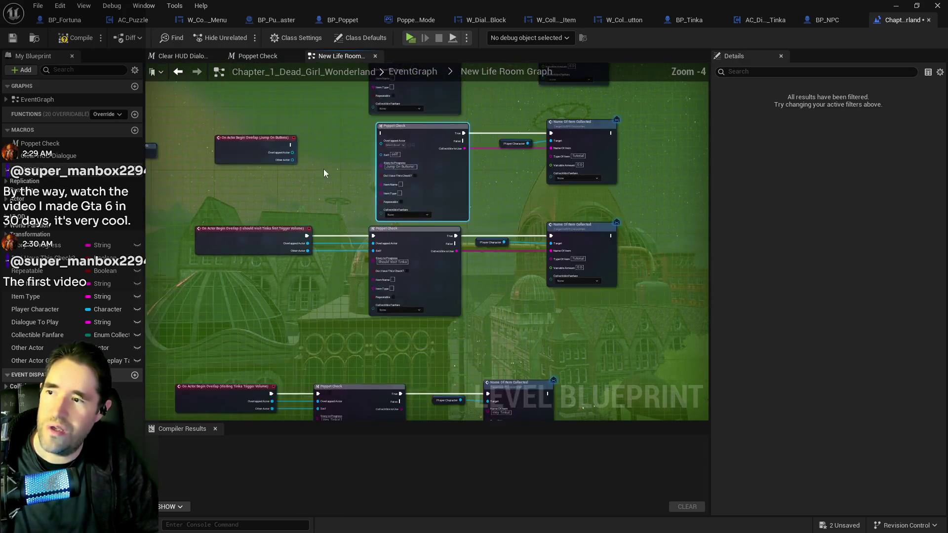
left_click(443, 171)
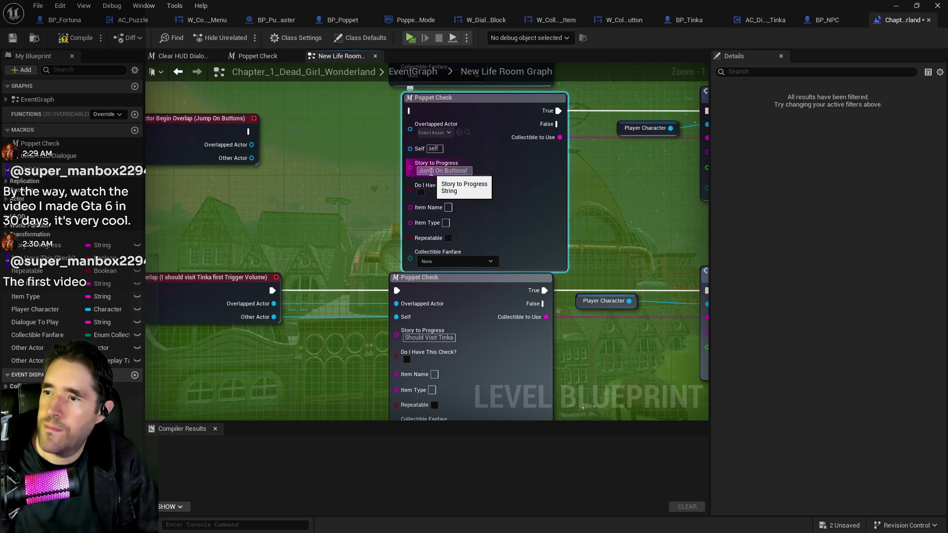
type("Now that's one huge button, I probably can't press it, there's no way I'm that strong. But I could probably jump on it.")
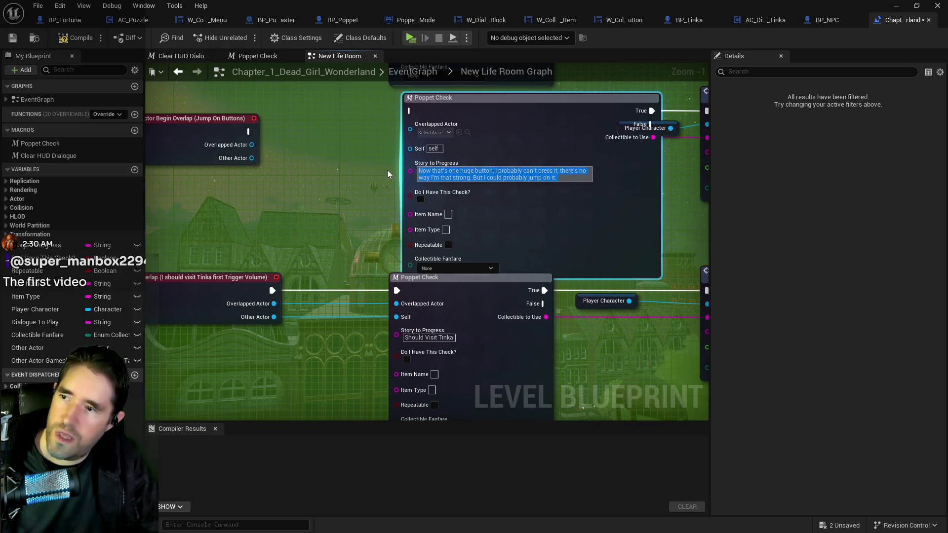
left_click_drag(387, 170, 313, 255)
left_click(482, 248)
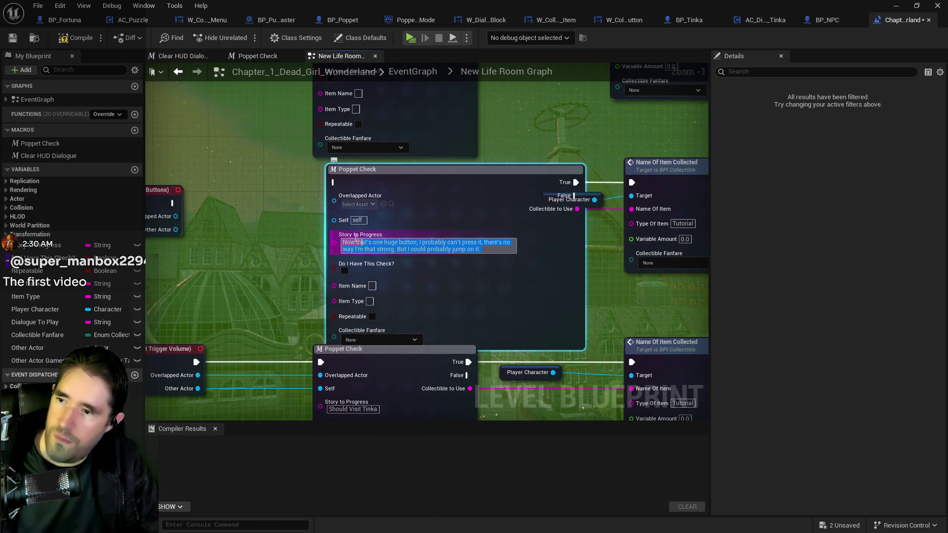
key("BackSpace")
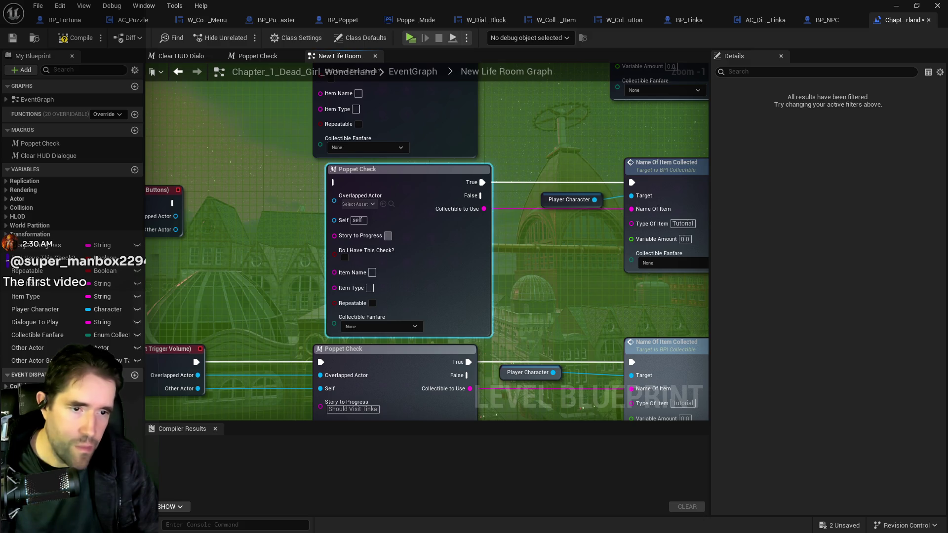
Set the Poppet Check's Story to Progress to 'Push the button! 1'.
double_click(387, 235)
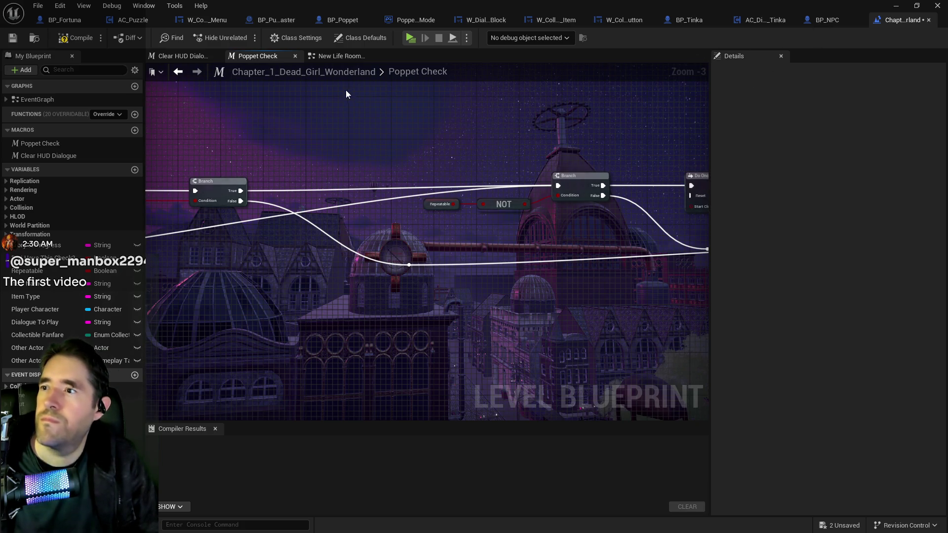
left_click(341, 56)
left_click(389, 235)
type("Push the button! 1")
left_click_drag(298, 257, 379, 247)
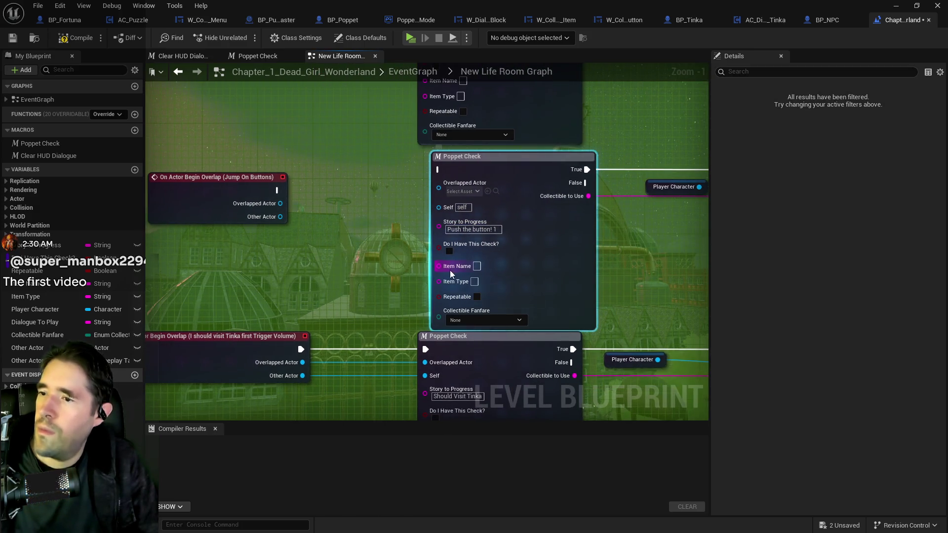
Wire the Jump On Buttons overlap event's exec and Overlapped Actor pins into the Poppet Check.
mouse_move(230, 189)
left_mouse_down()
mouse_move(303, 169)
mouse_move(392, 171)
left_mouse_up()
left_click_drag(225, 198, 392, 182)
left_click_drag(260, 203, 395, 195)
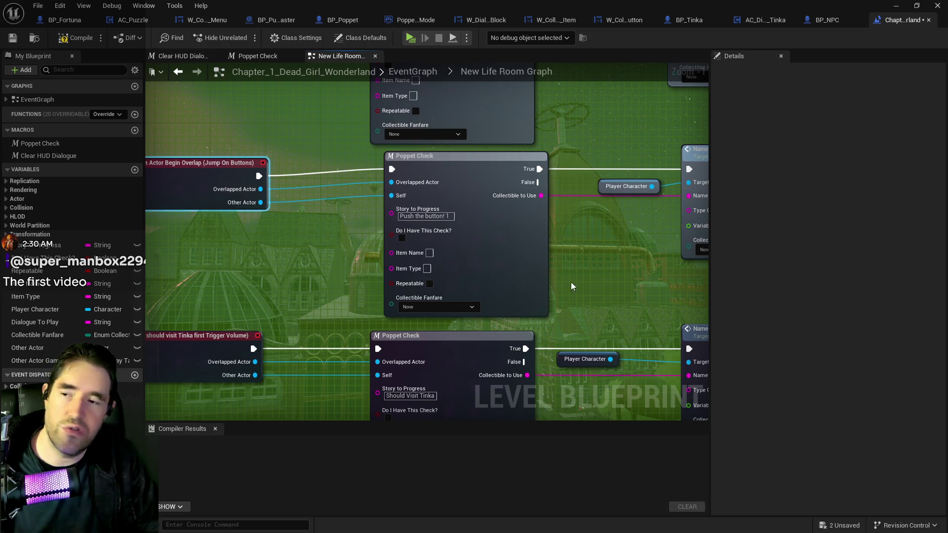
Tidy the Poppet Check, Name Of Item Collected and Player Character nodes into line.
left_click_drag(493, 169, 473, 175)
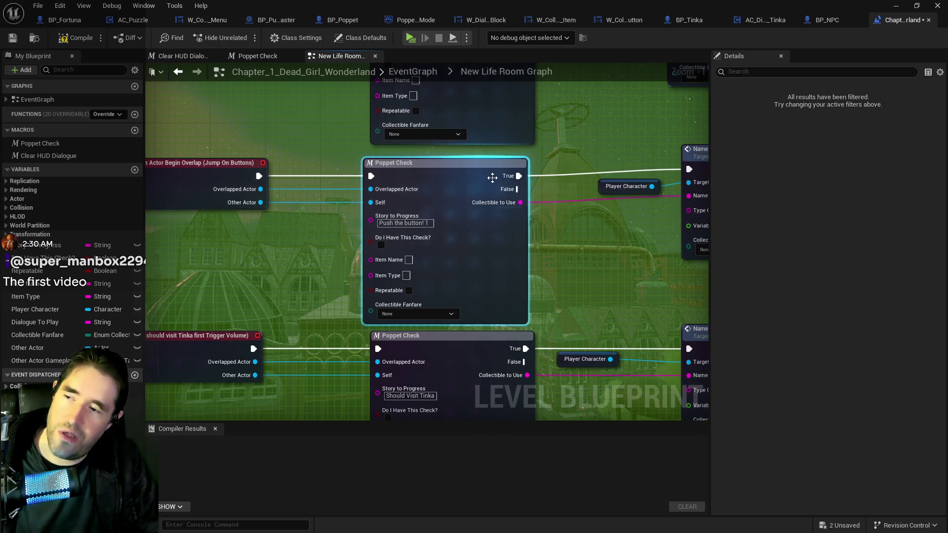
left_click_drag(564, 147, 406, 161)
left_click(573, 187)
left_click_drag(574, 187, 561, 180)
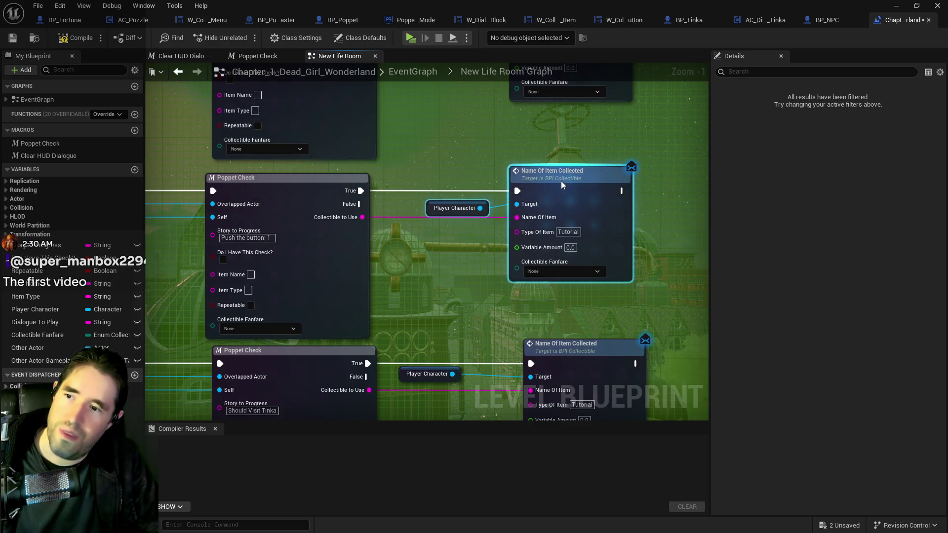
mouse_move(442, 219)
left_mouse_down()
mouse_move(425, 210)
mouse_move(434, 206)
left_mouse_up()
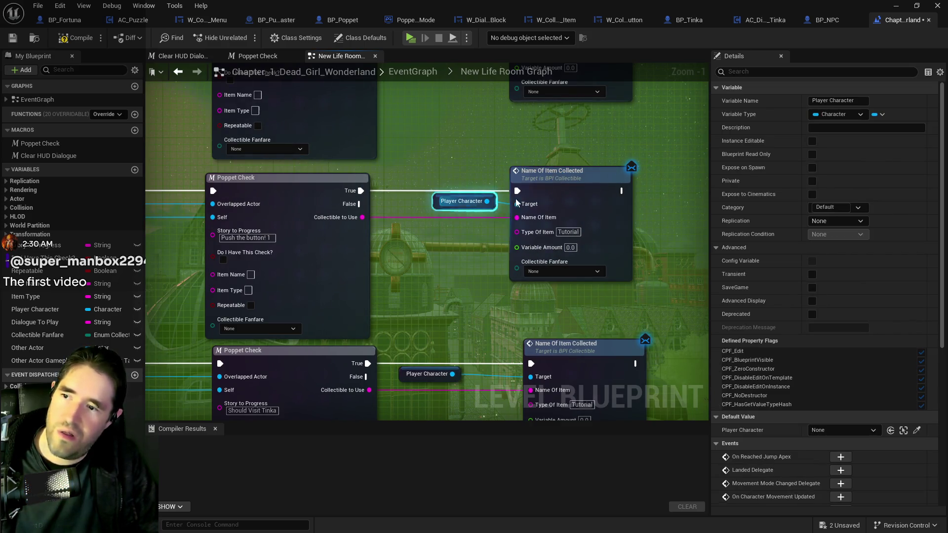
left_click(556, 185)
left_click_drag(556, 184, 563, 188)
scroll(452, 289, "down", 1)
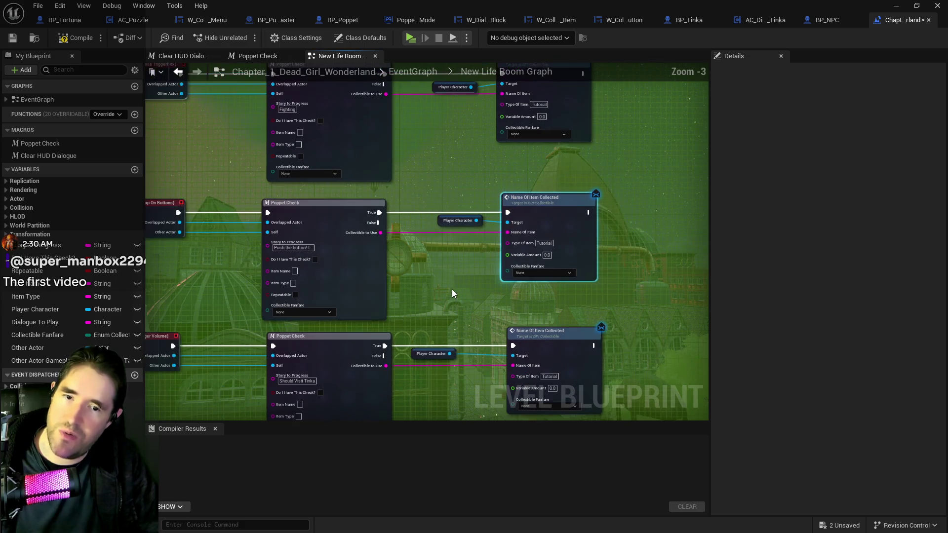
scroll(401, 265, "down", 1)
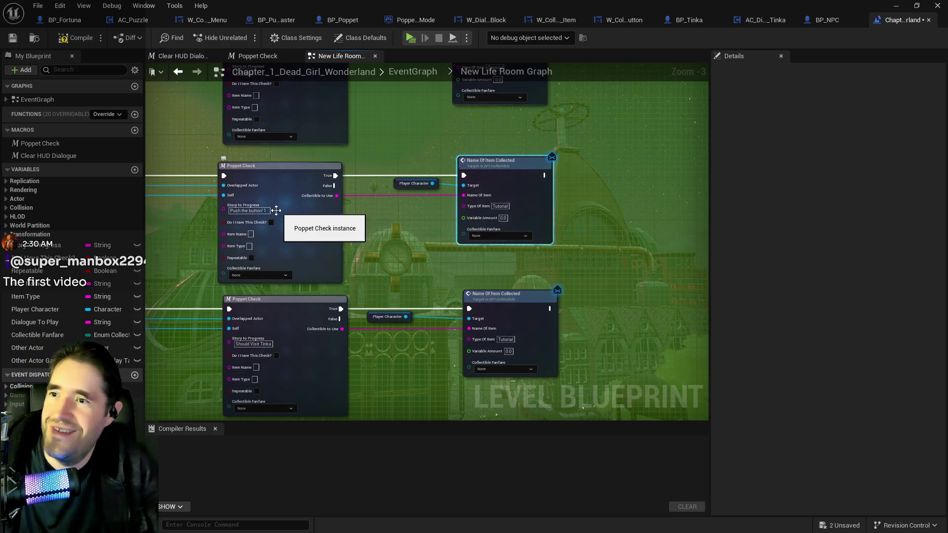
left_click(264, 211)
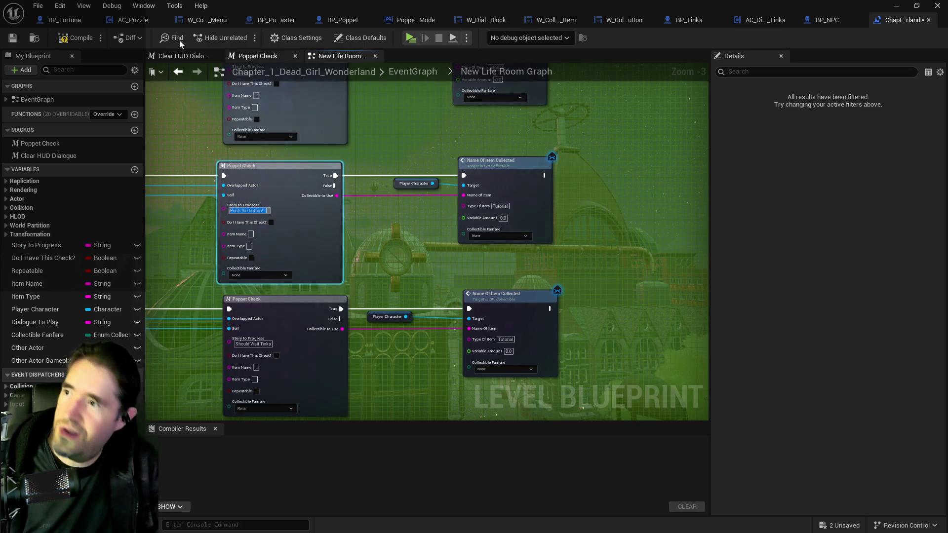
In BP_Poppet, rename the collectible info map key to 'Push the button! 1'.
left_click(342, 19)
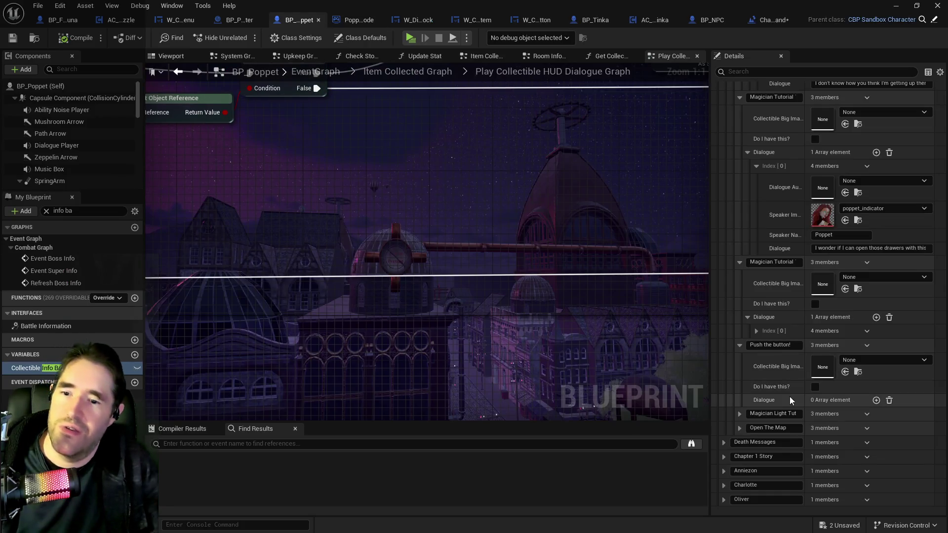
left_click(798, 345)
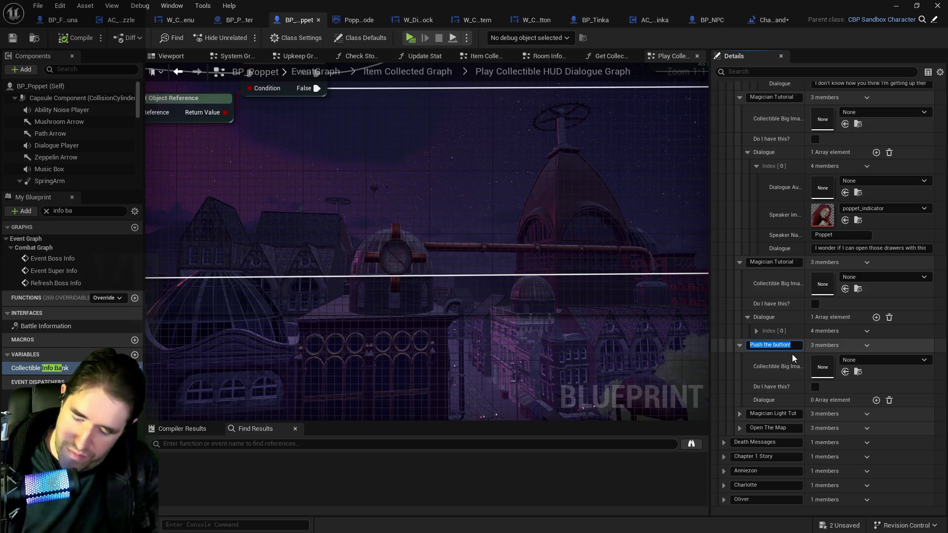
left_click(795, 346)
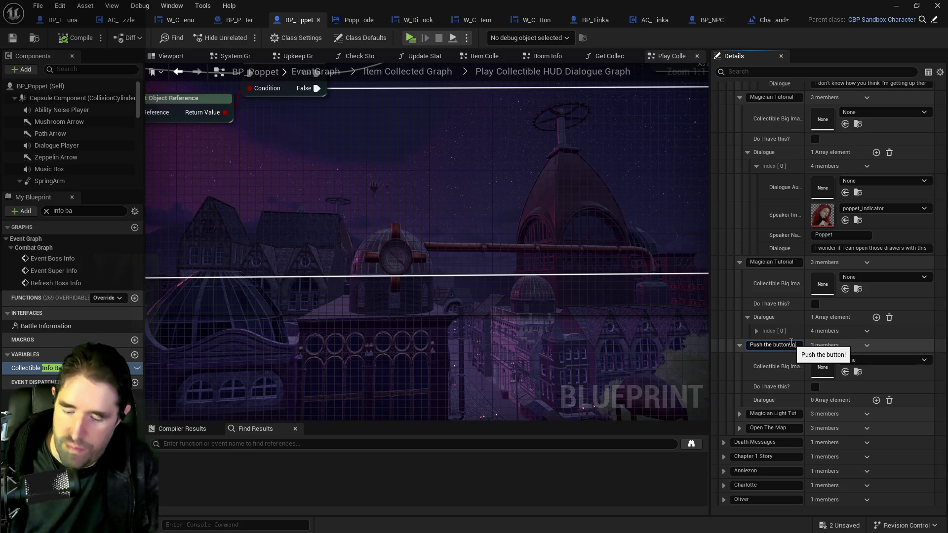
key("Return")
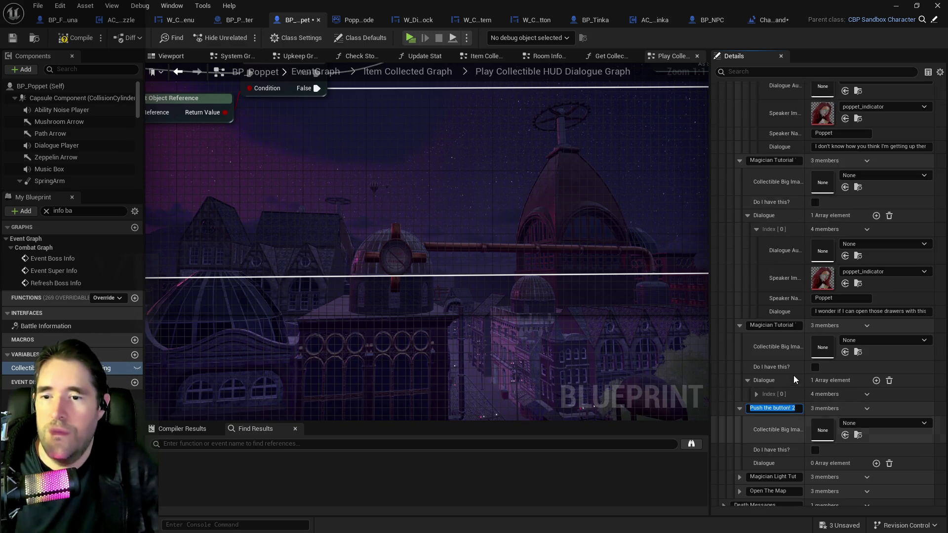
left_click(798, 409)
key("BackSpace")
type("1")
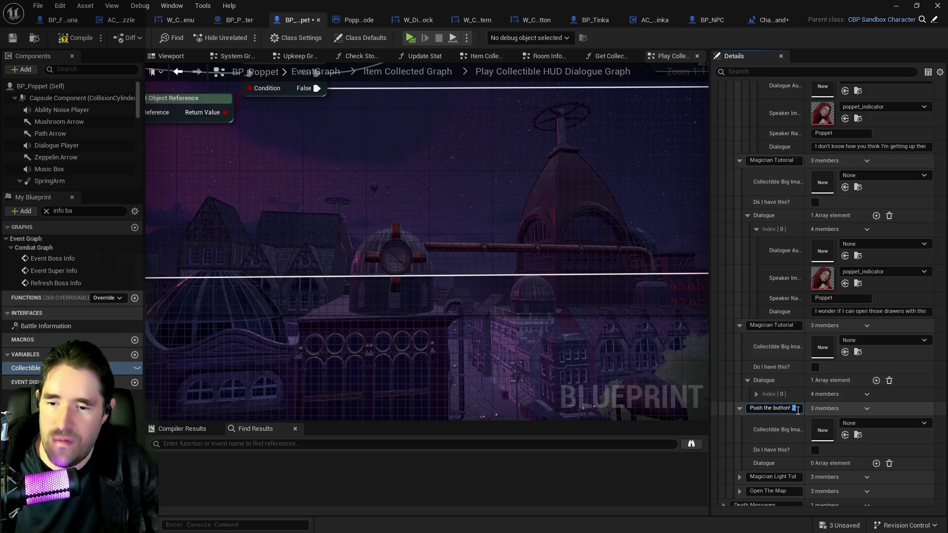
key("Return")
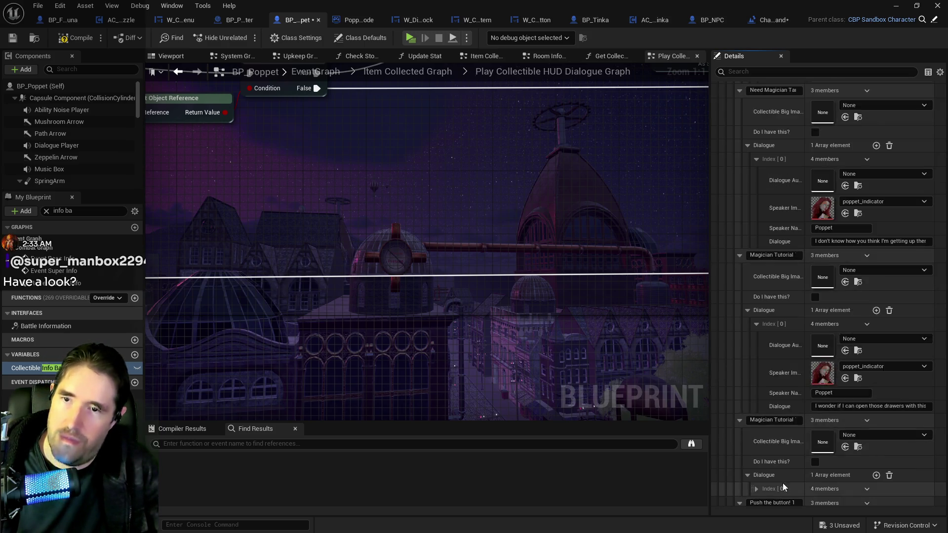
Add an element to Collectible Info Collection, collapse the Tarot and How To Equip entries, and switch to the YouTube video.
scroll(790, 393, "up", 10)
scroll(789, 374, "up", 15)
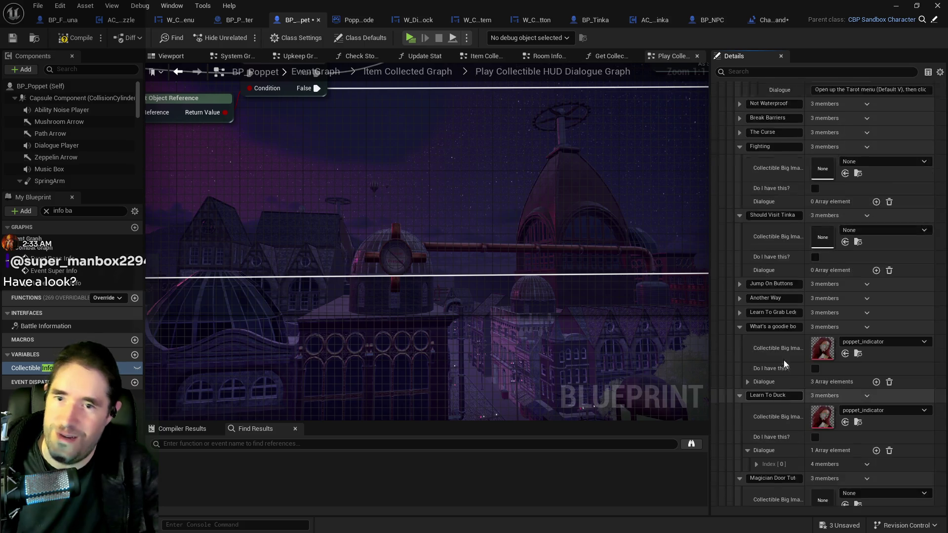
scroll(806, 286, "up", 3)
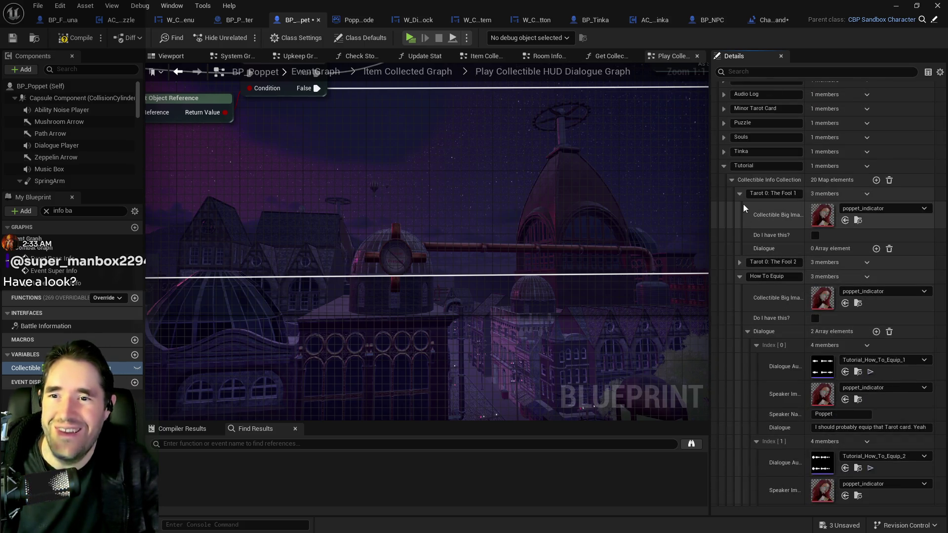
left_click(877, 181)
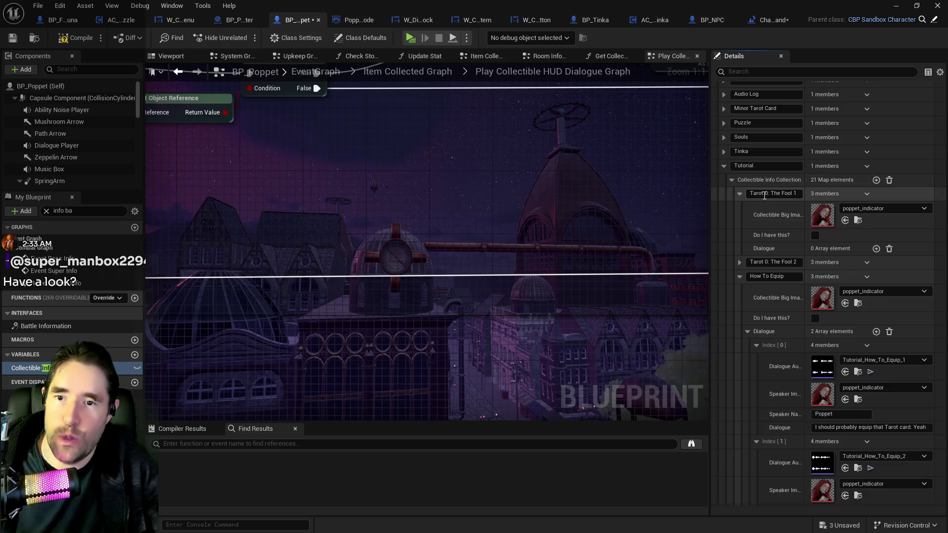
left_click(739, 194)
left_click(740, 222)
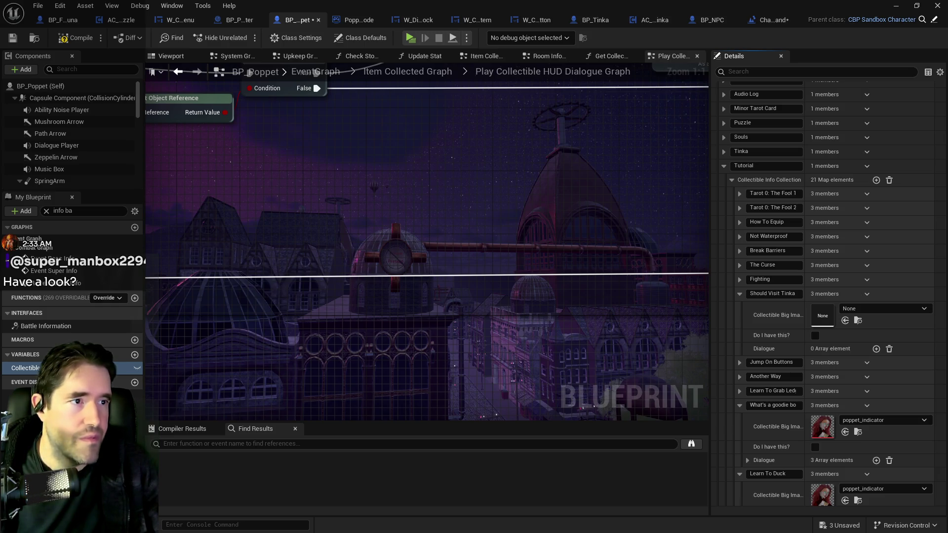
key("alt+Tab")
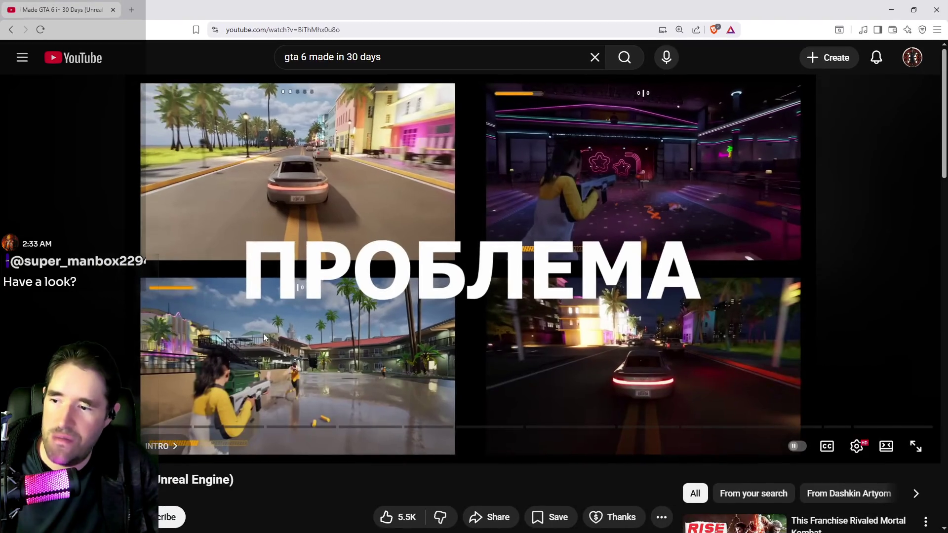